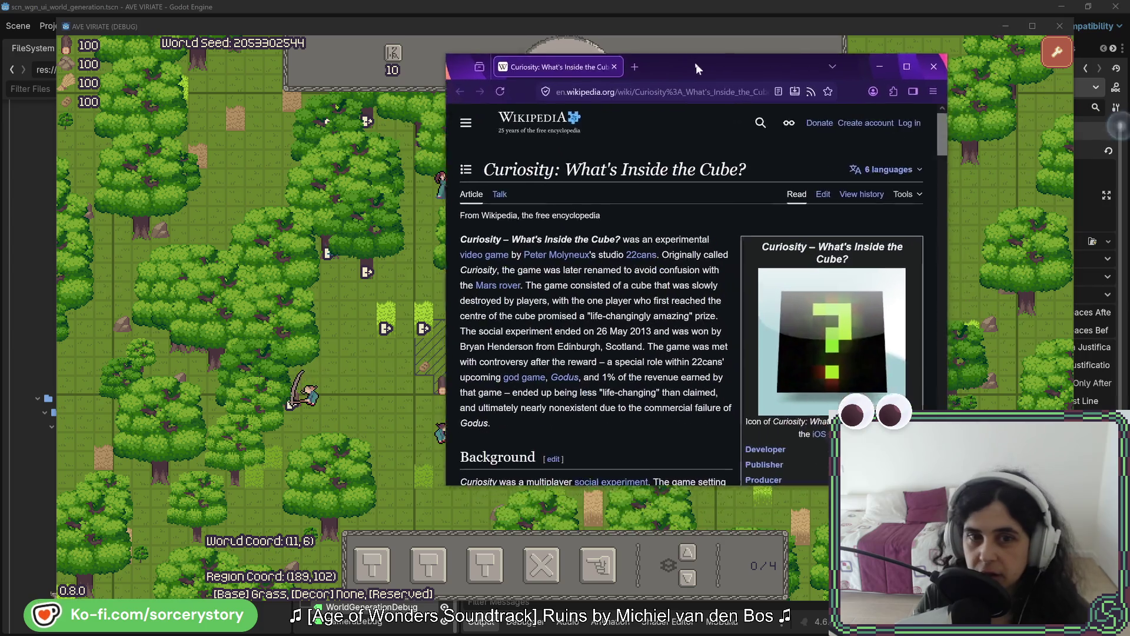
- Drag the 'Curiosity: What's Inside the Cube?' article window over the running game
left_click_drag(696, 62, 484, 96)
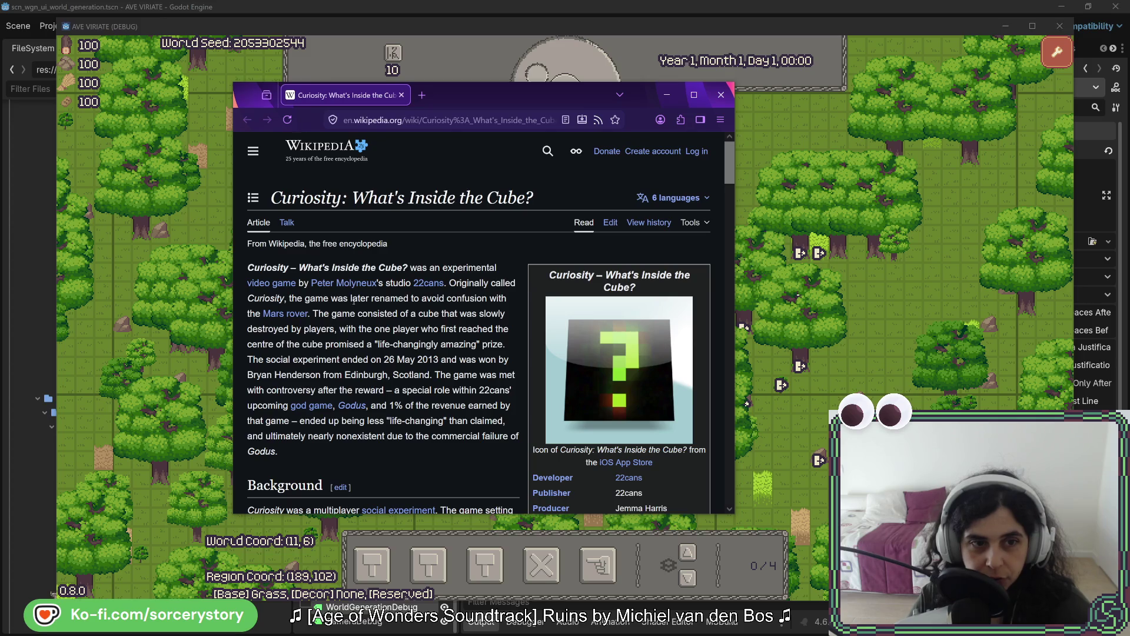
double_click(265, 298)
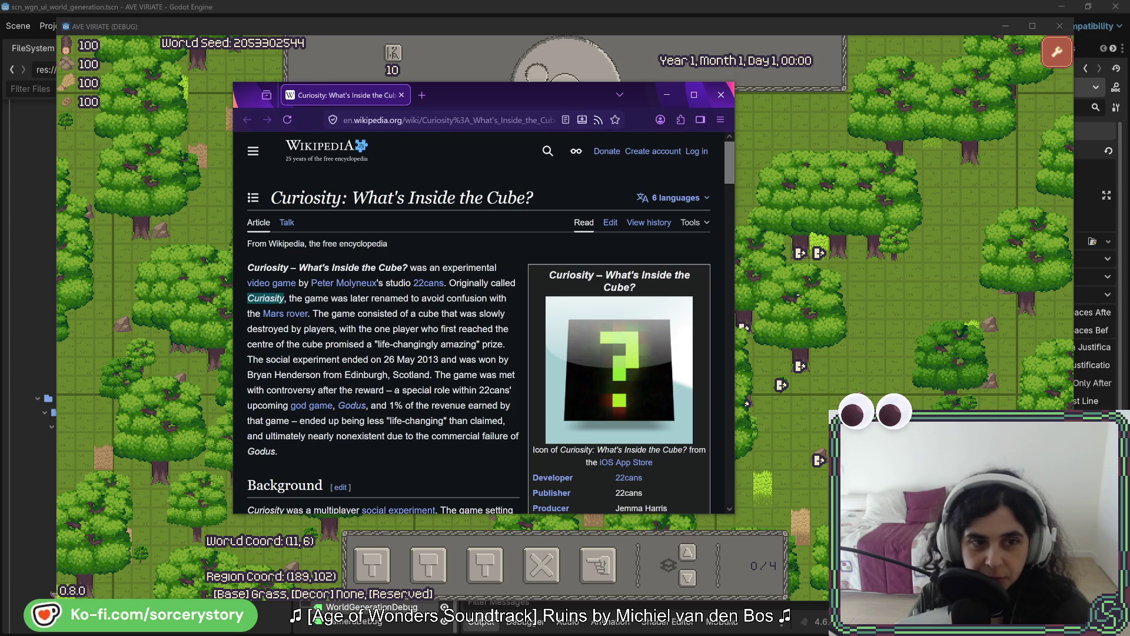
left_click_drag(605, 274, 692, 288)
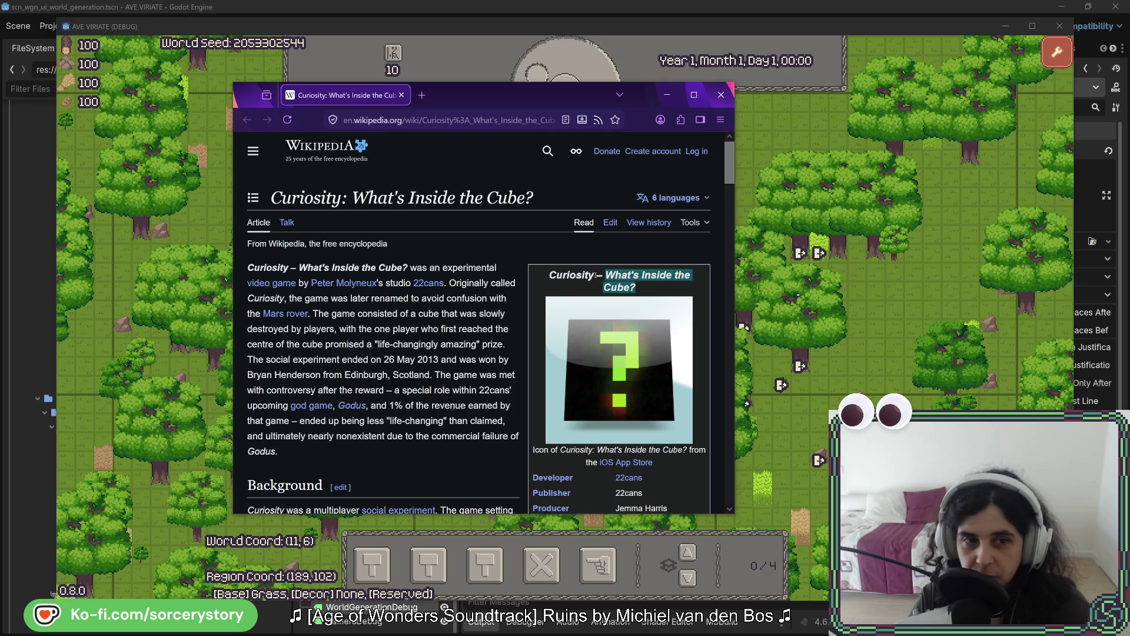
left_click(328, 306)
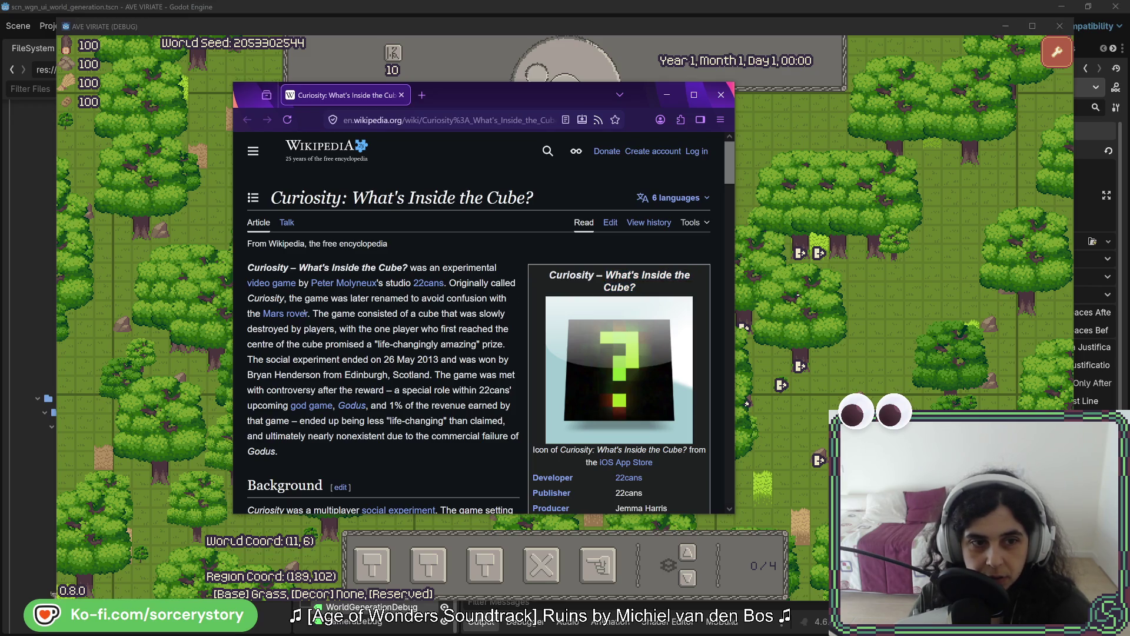
left_click_drag(397, 322, 518, 474)
left_click(397, 321)
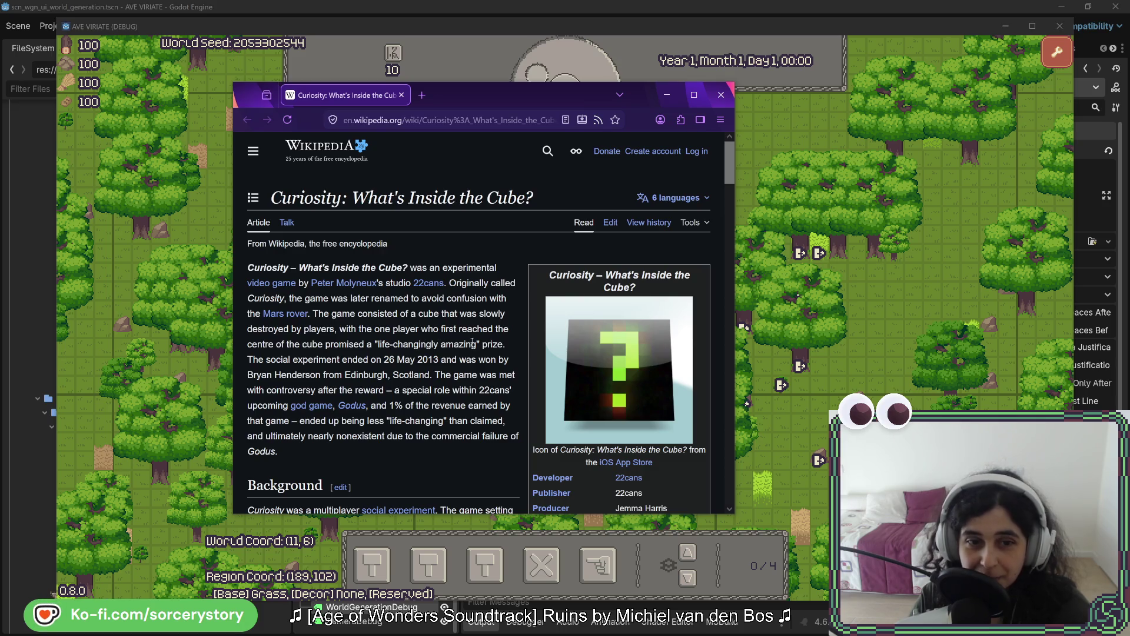
left_click_drag(376, 344, 504, 345)
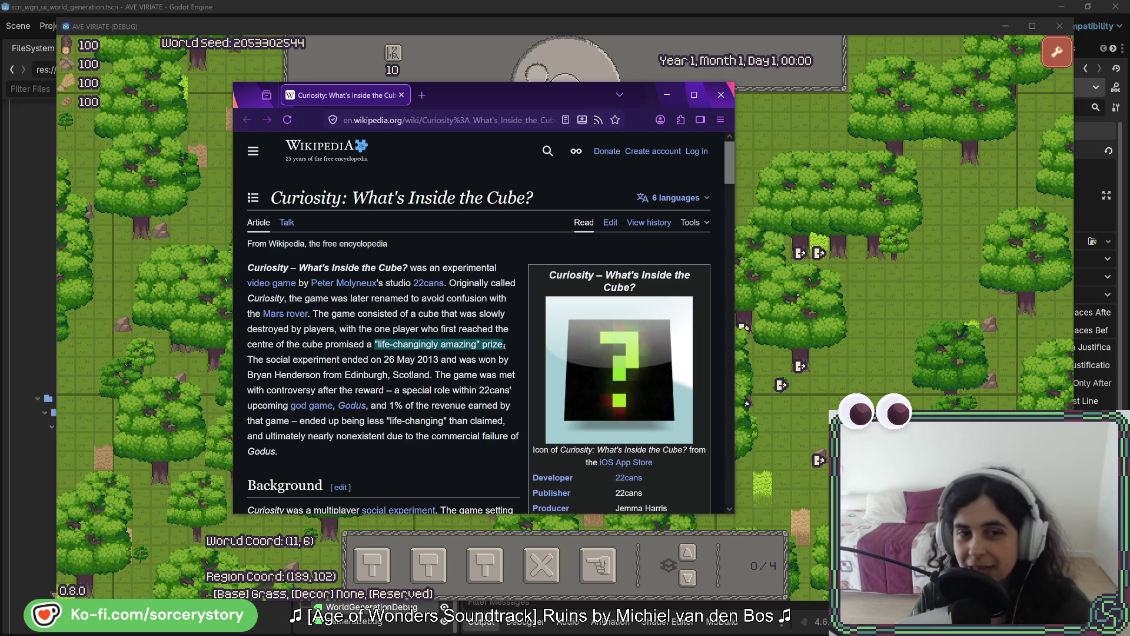
left_click(504, 346)
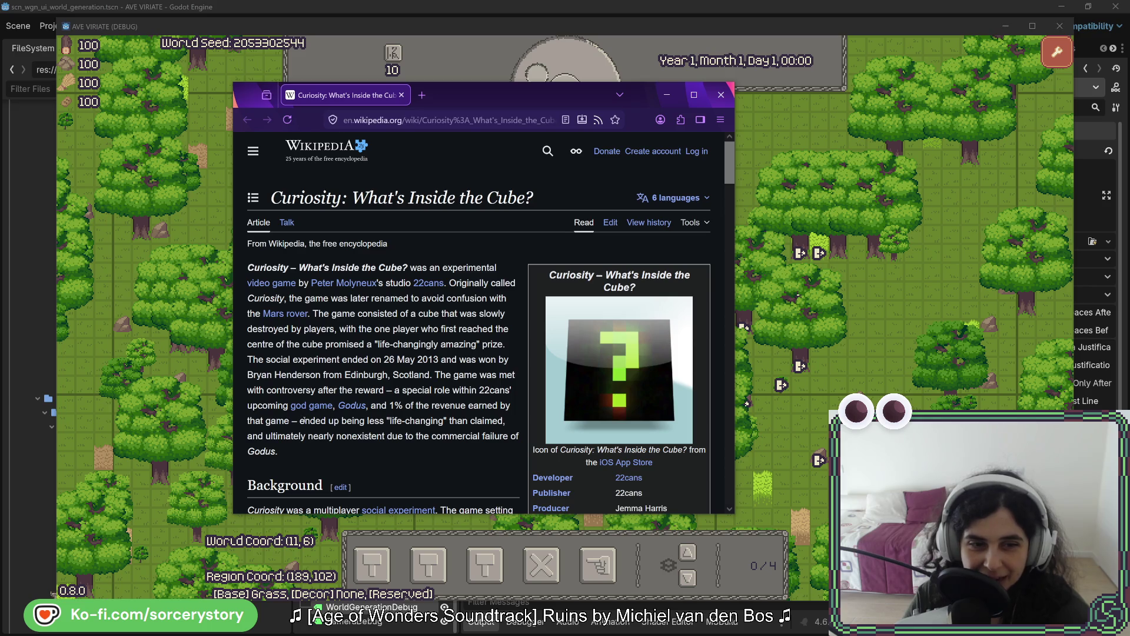
left_click_drag(300, 421, 504, 420)
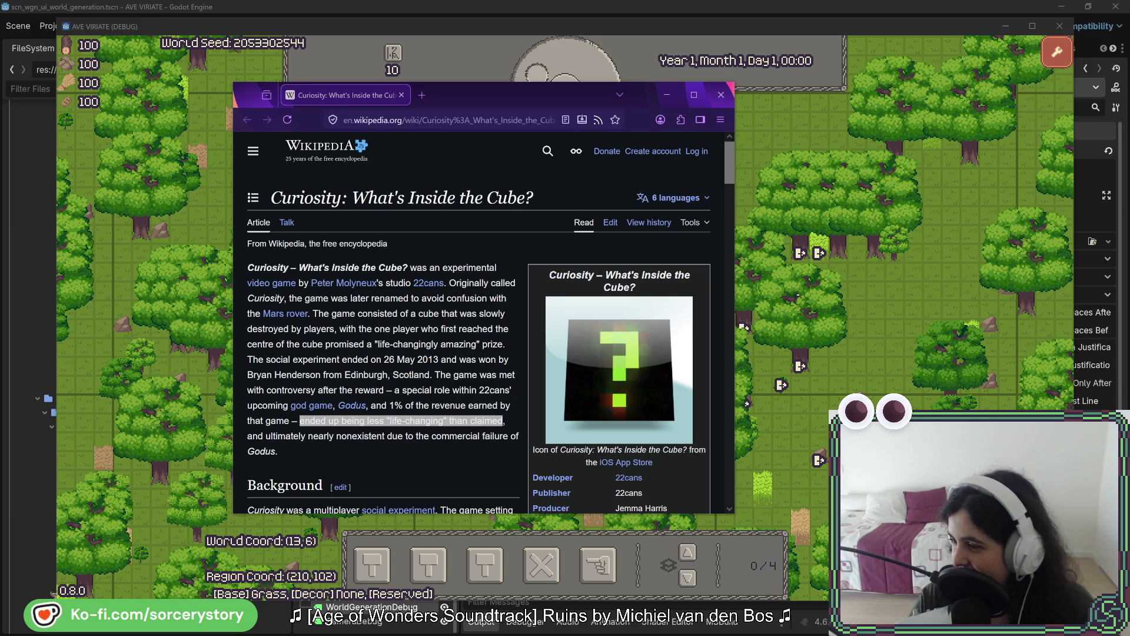
left_click(468, 362)
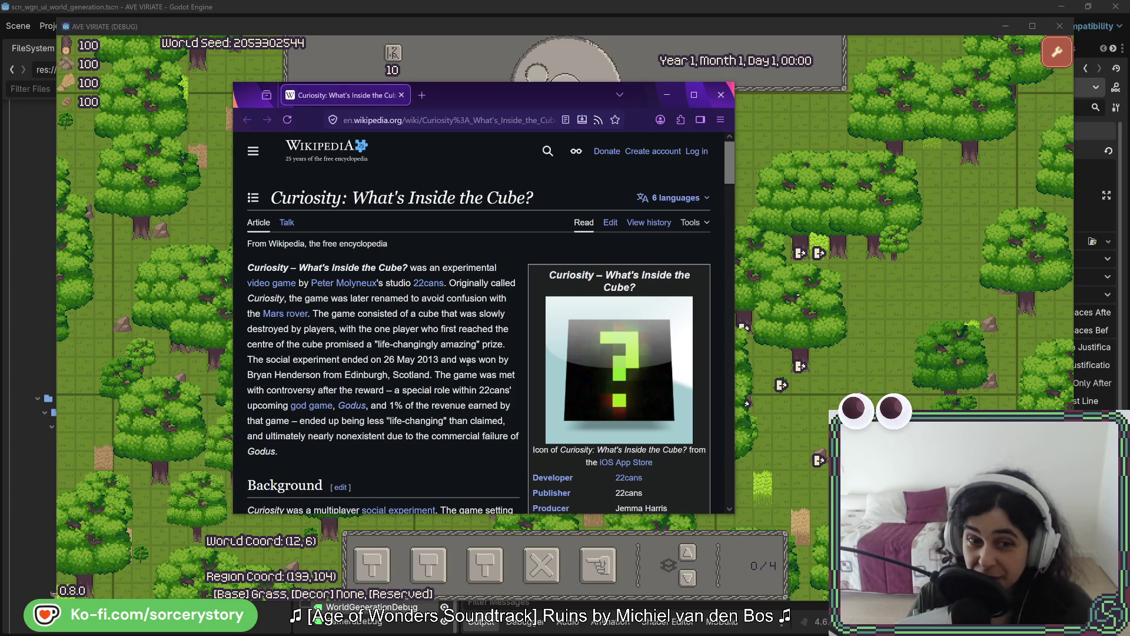
- Highlight the intro sentence about Godus, then scroll down to the Background section on cubelets
scroll(468, 361, "down", 3)
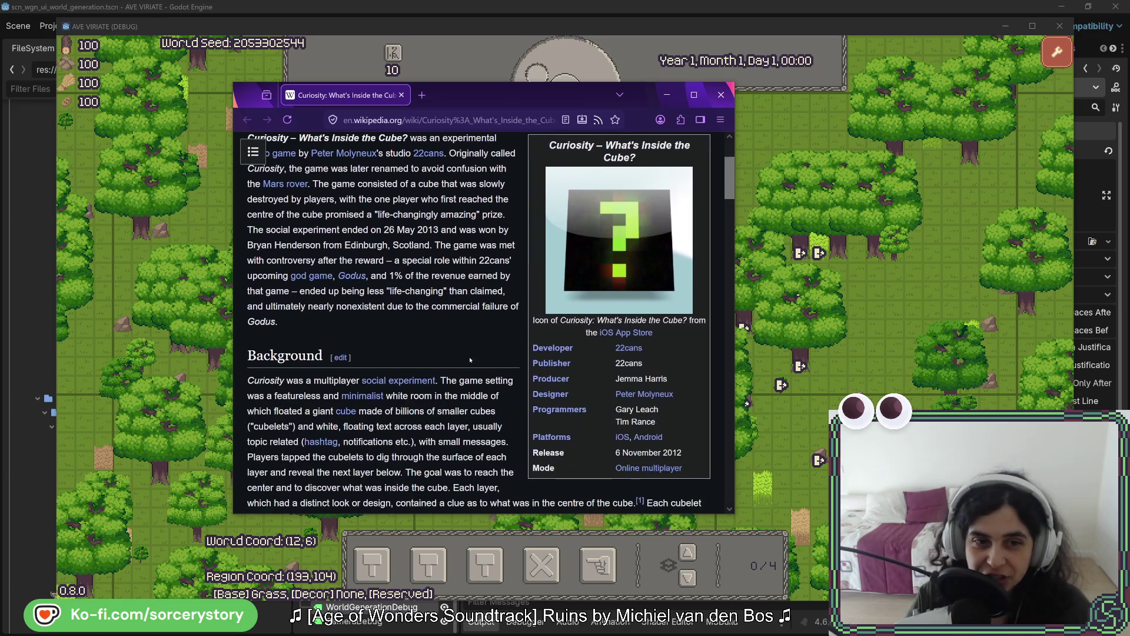
double_click(255, 306)
mouse_move(255, 306)
left_mouse_down()
mouse_move(519, 306)
mouse_move(262, 322)
left_mouse_up()
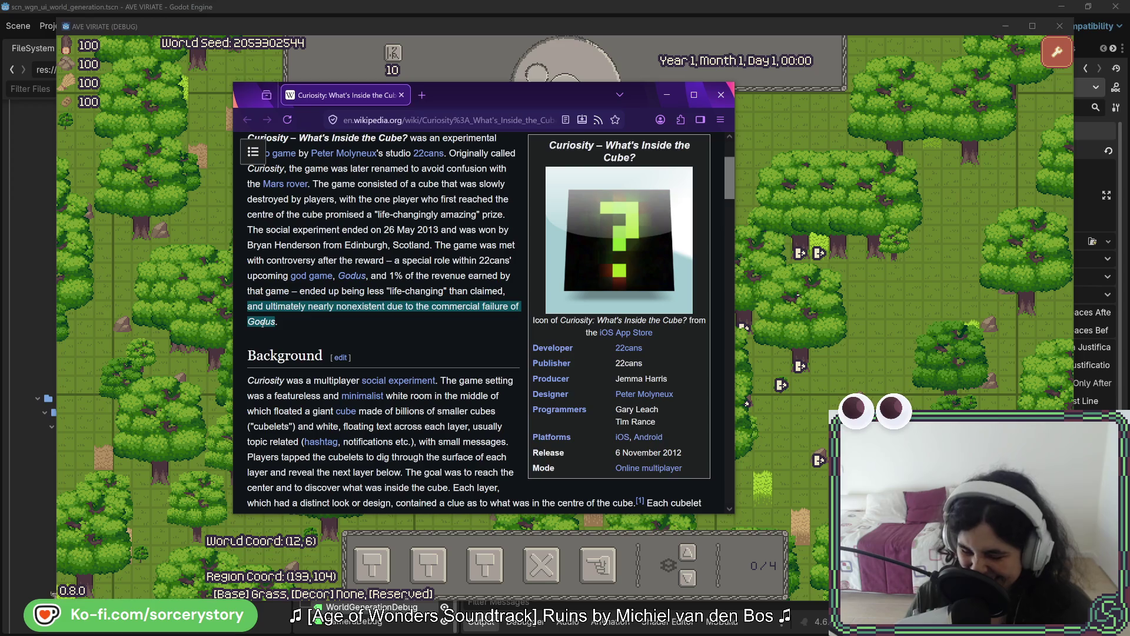
left_click(316, 332)
scroll(381, 345, "down", 2)
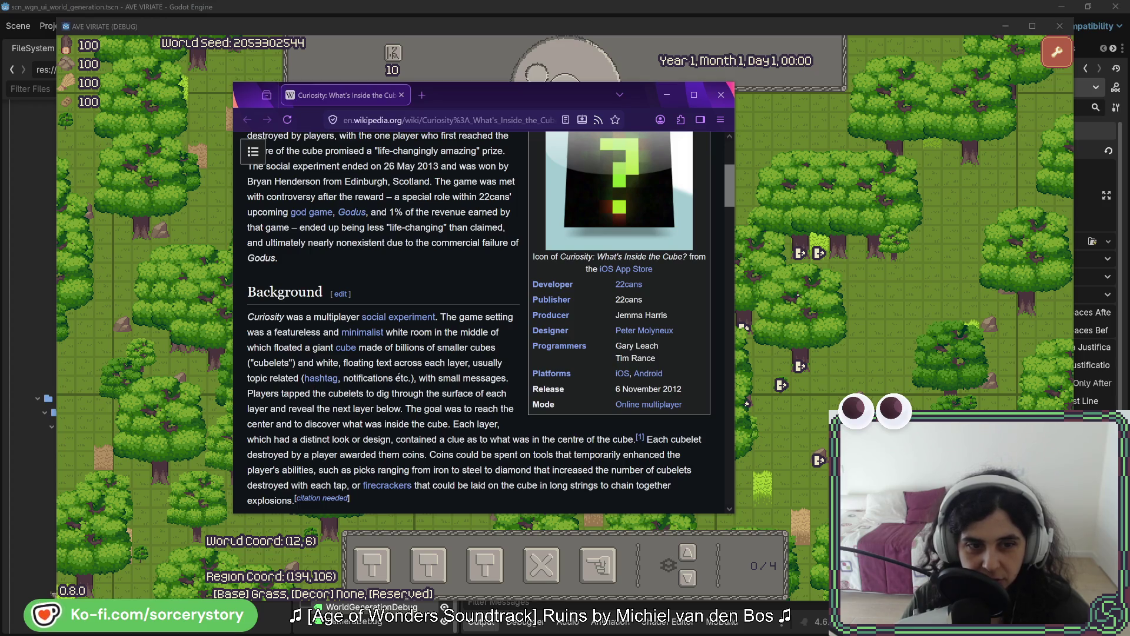
scroll(398, 378, "down", 3)
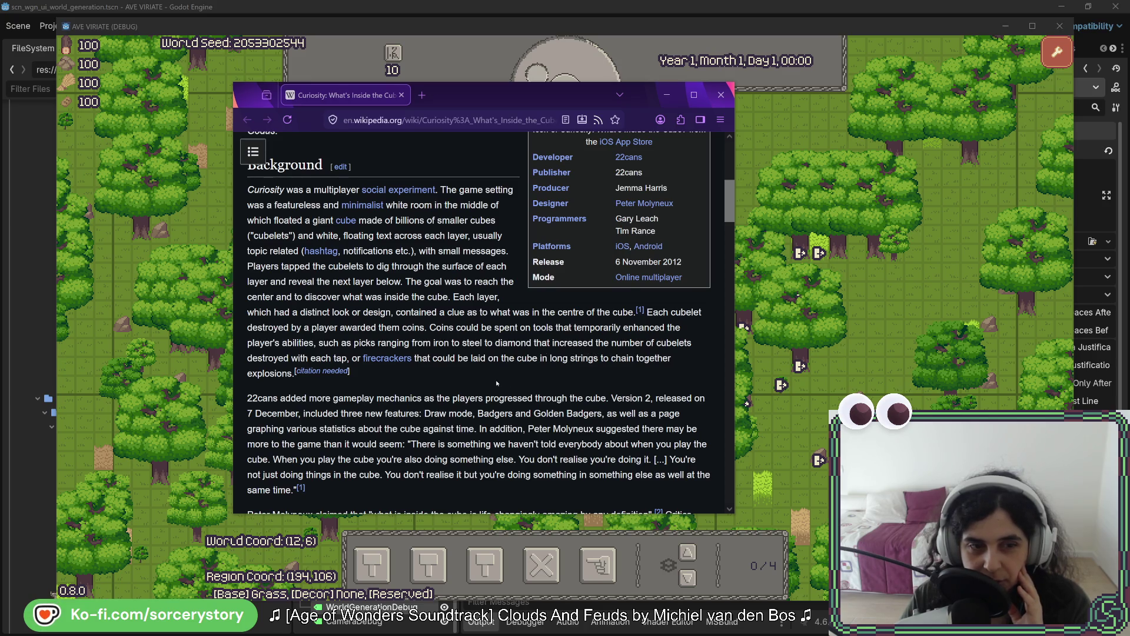
- Highlight the designer's quote in the Version 2 paragraph, then continue toward the Release section
scroll(496, 383, "down", 3)
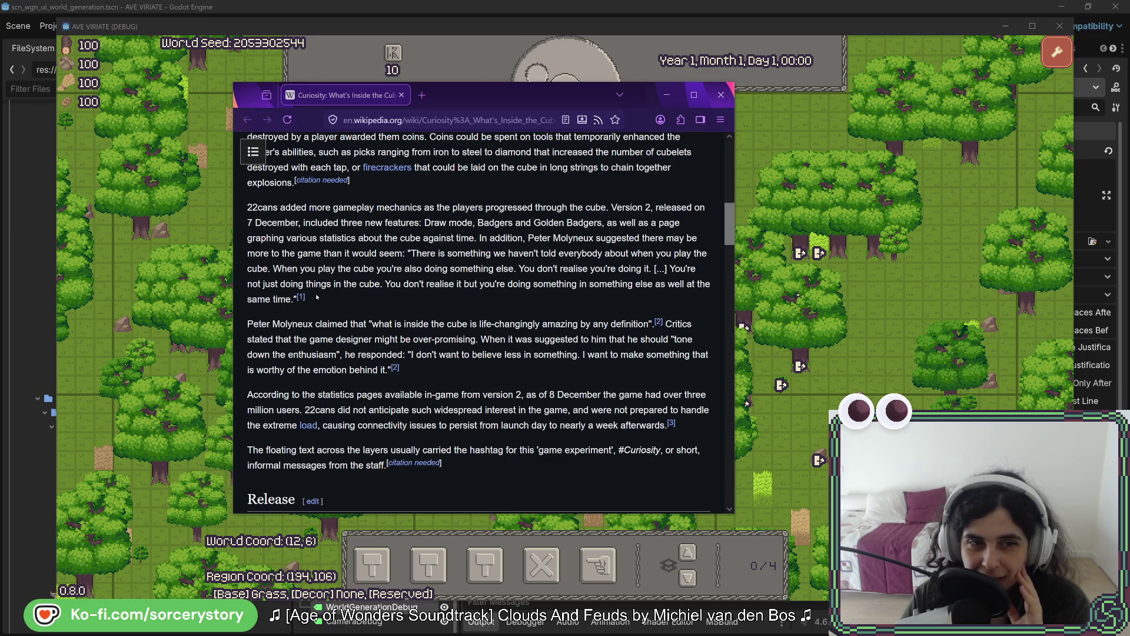
mouse_move(317, 297)
left_mouse_down()
mouse_move(442, 269)
mouse_move(407, 254)
left_mouse_up()
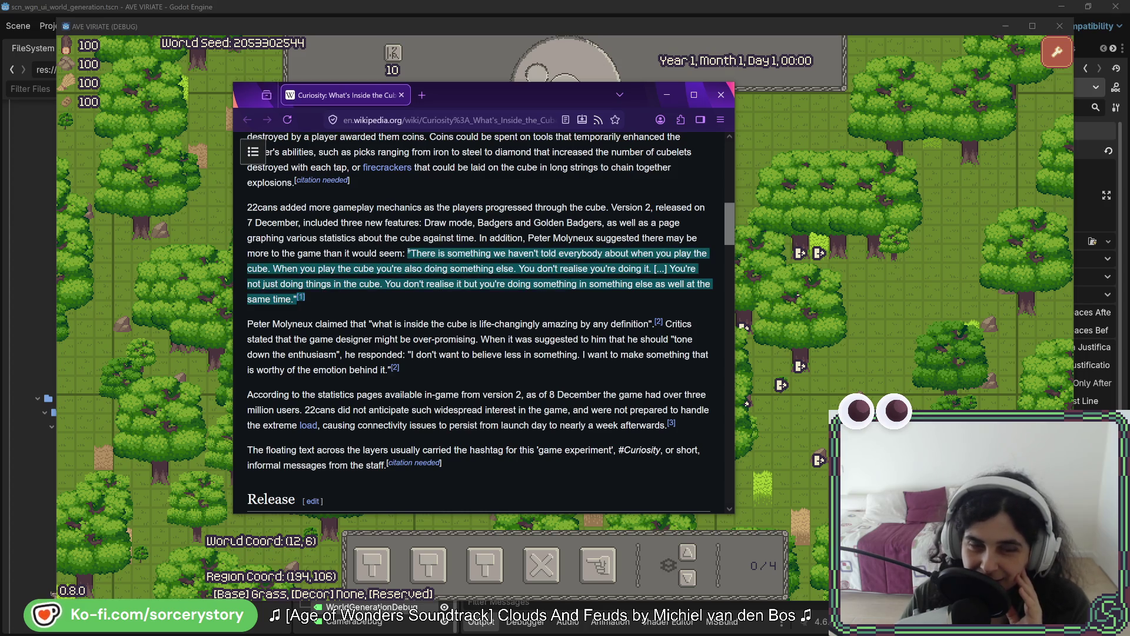
left_click(409, 251)
scroll(463, 369, "down", 4)
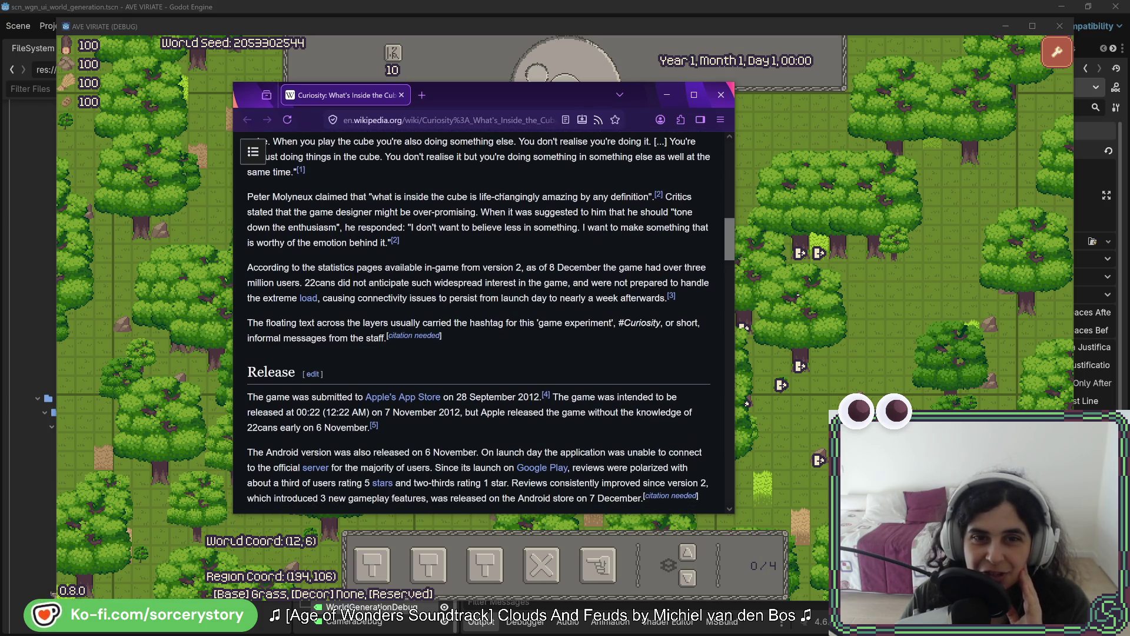
left_click_drag(494, 197, 647, 196)
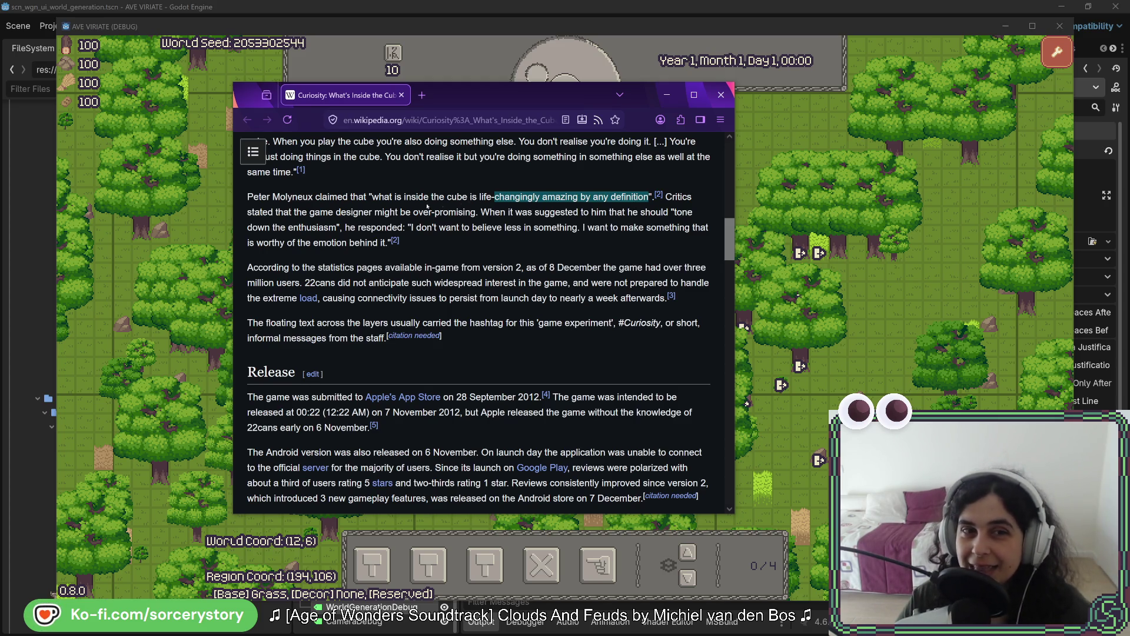
mouse_move(372, 197)
left_mouse_down()
mouse_move(649, 199)
mouse_move(372, 198)
left_mouse_up()
left_click(464, 197)
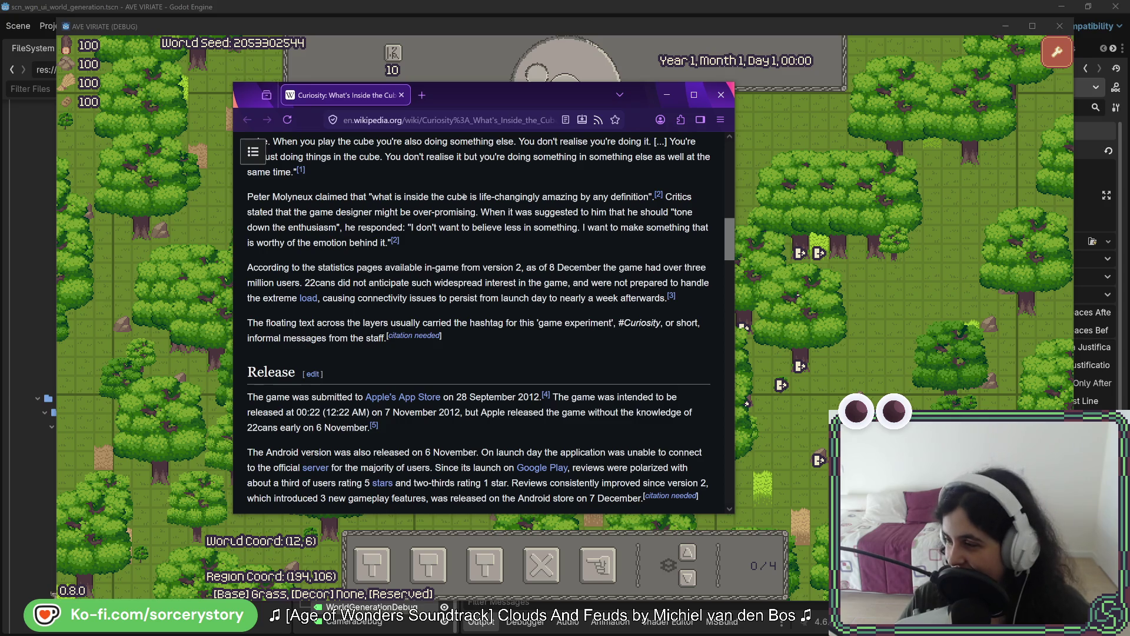
left_click_drag(479, 198, 541, 198)
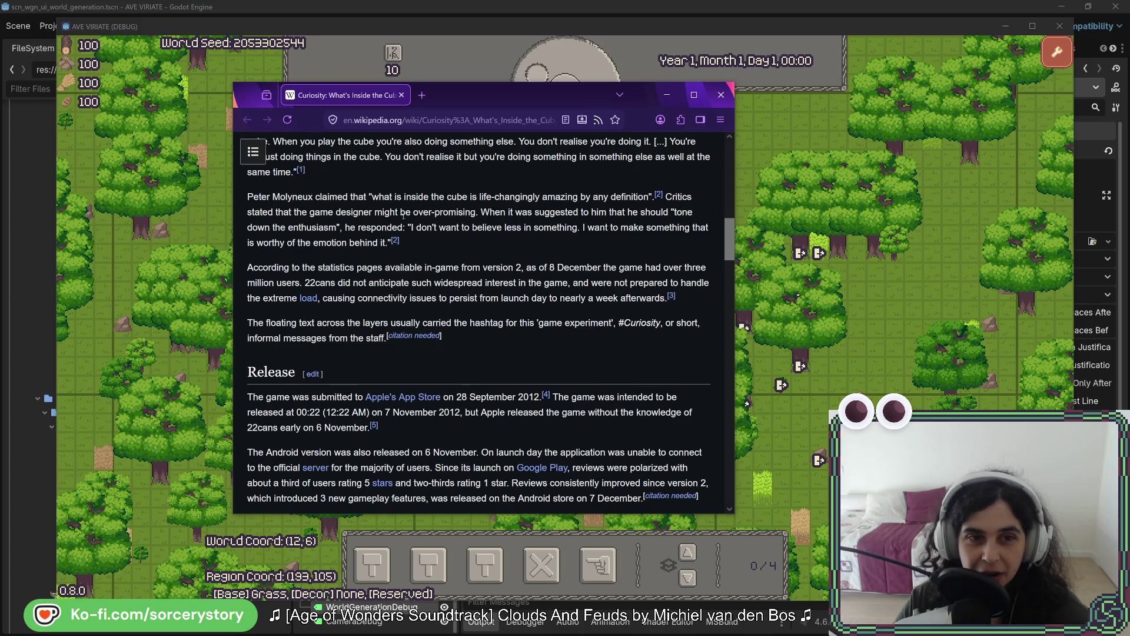
left_click_drag(476, 212, 375, 212)
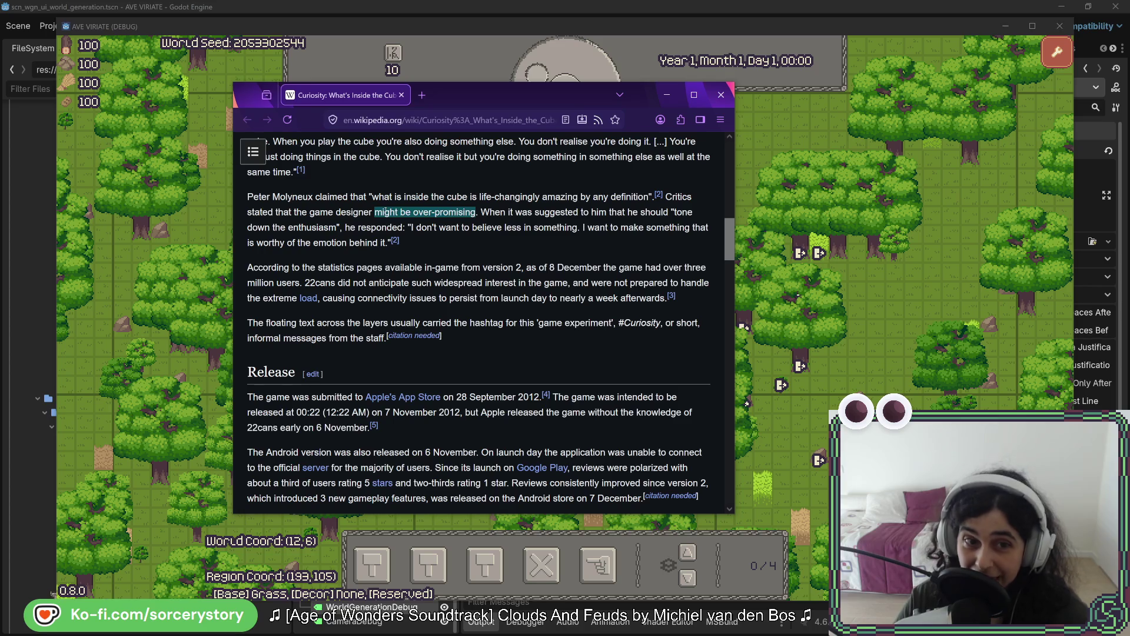
left_click(528, 238)
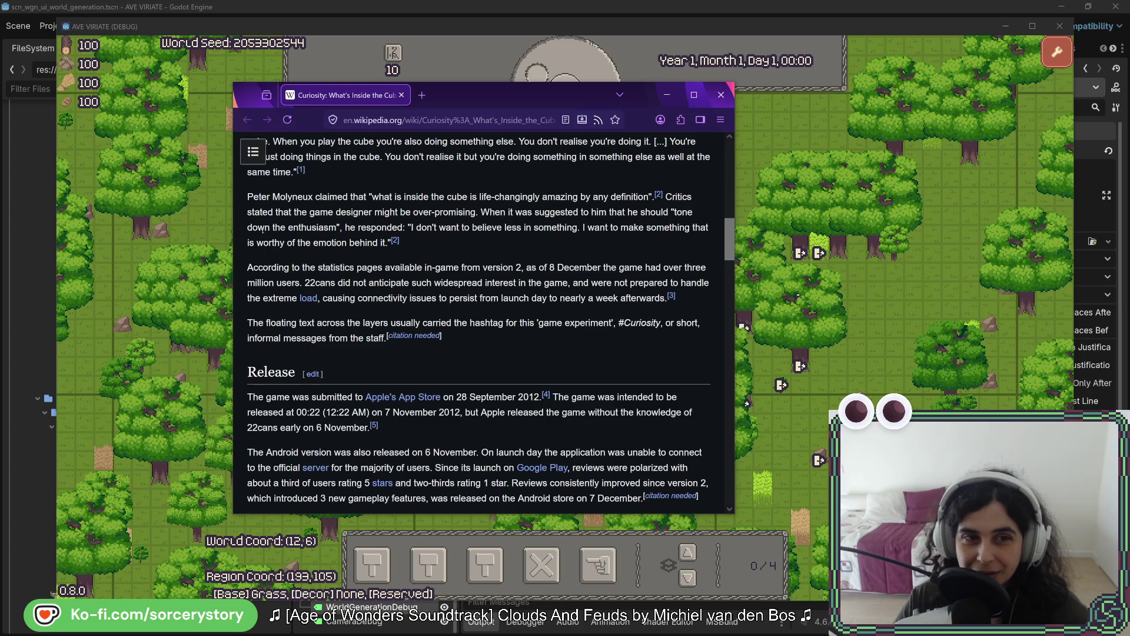
mouse_move(420, 227)
left_mouse_down()
mouse_move(709, 230)
mouse_move(336, 242)
mouse_move(385, 242)
left_mouse_up()
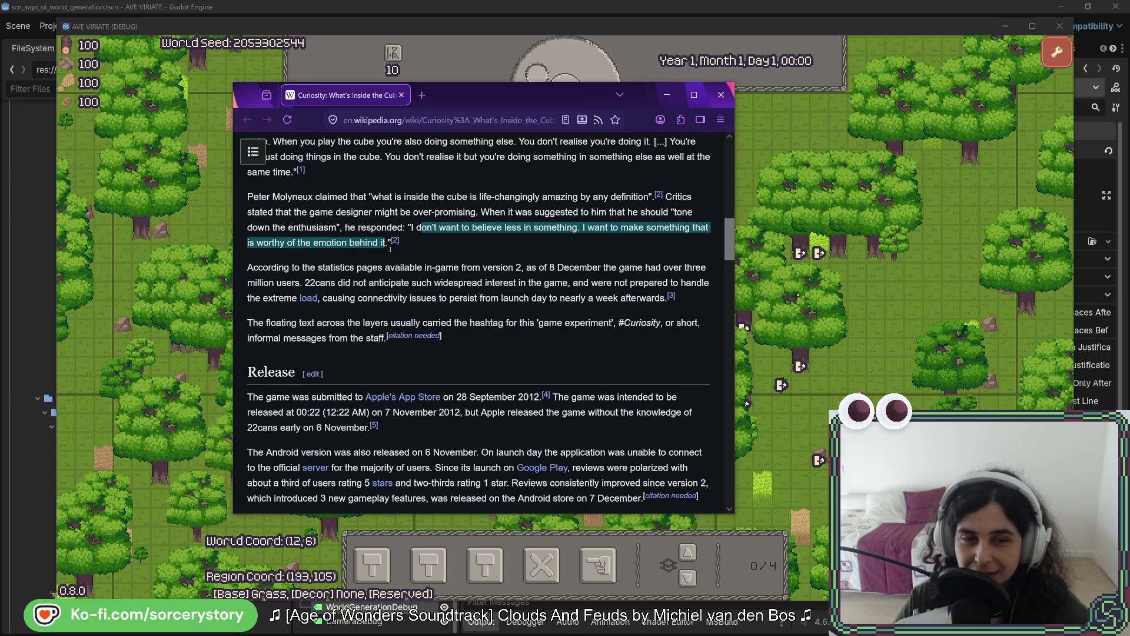
left_click(461, 246)
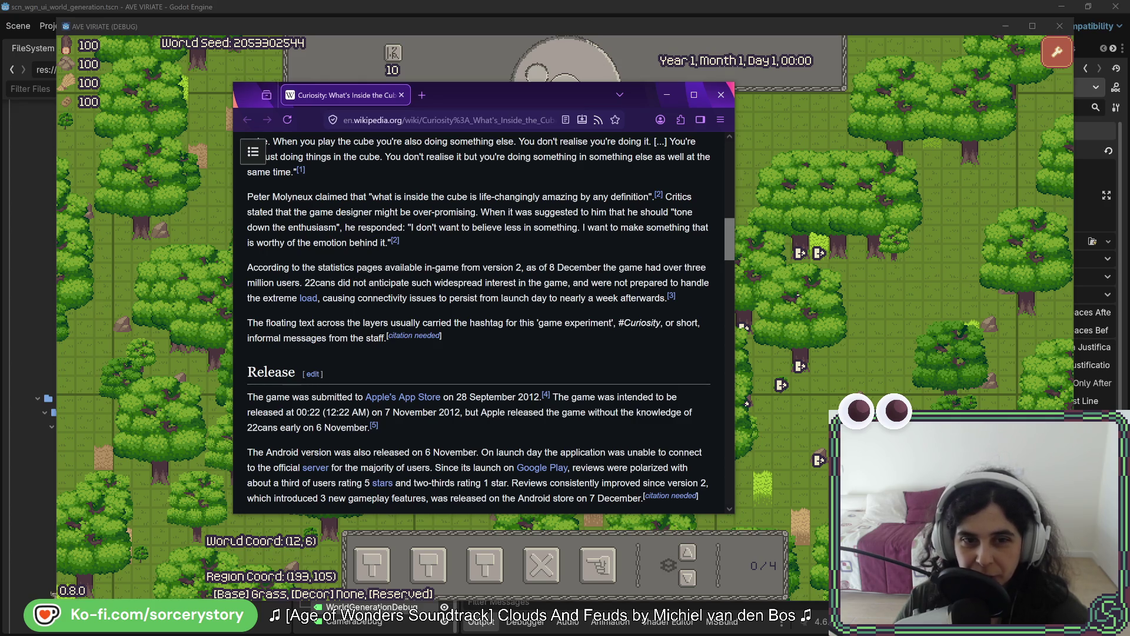
mouse_move(671, 296)
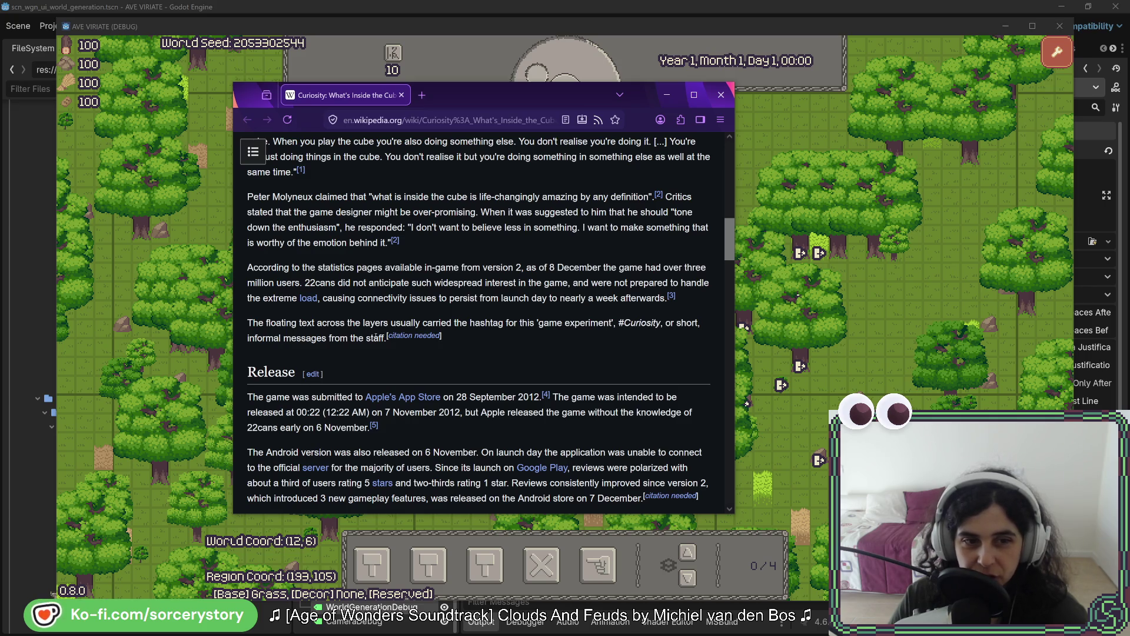
scroll(564, 306, "down", 5)
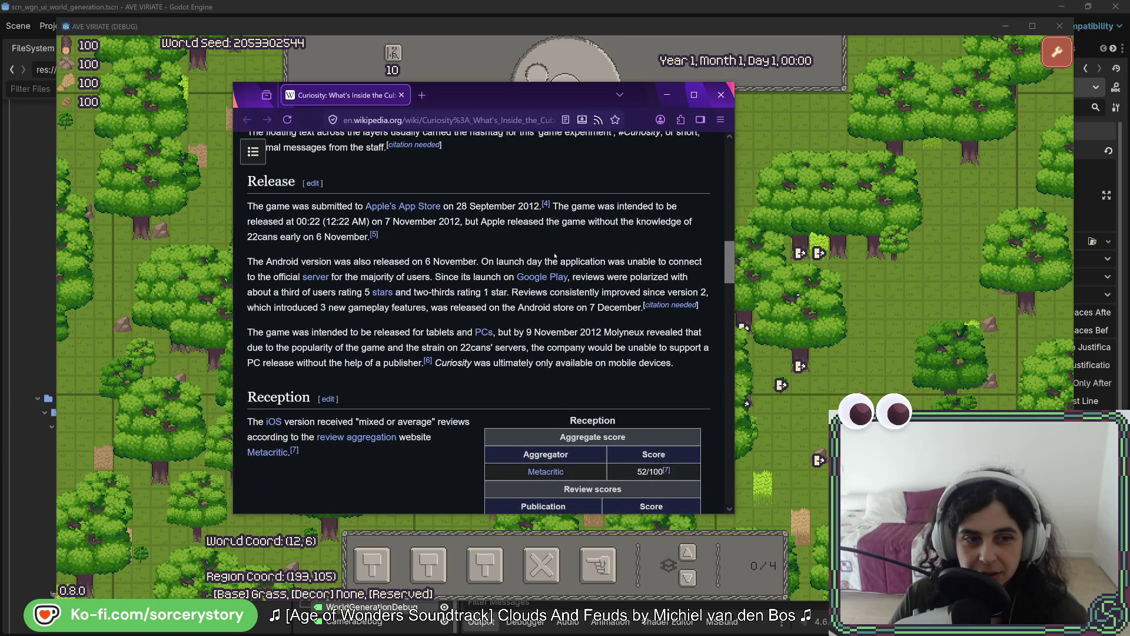
scroll(554, 253, "down", 5)
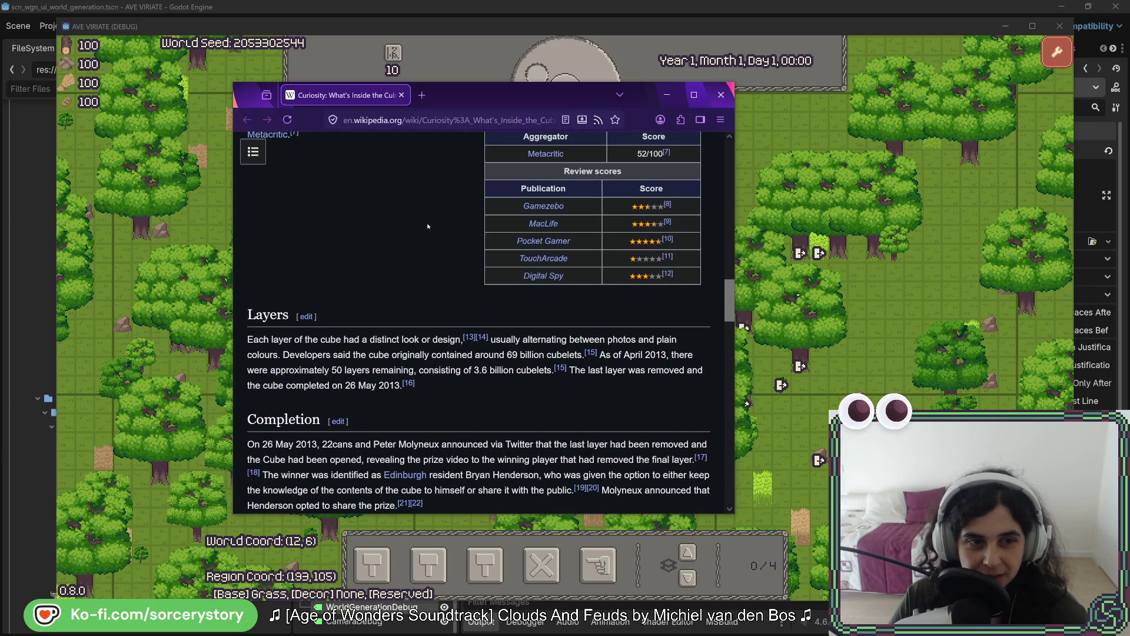
scroll(428, 226, "down", 3)
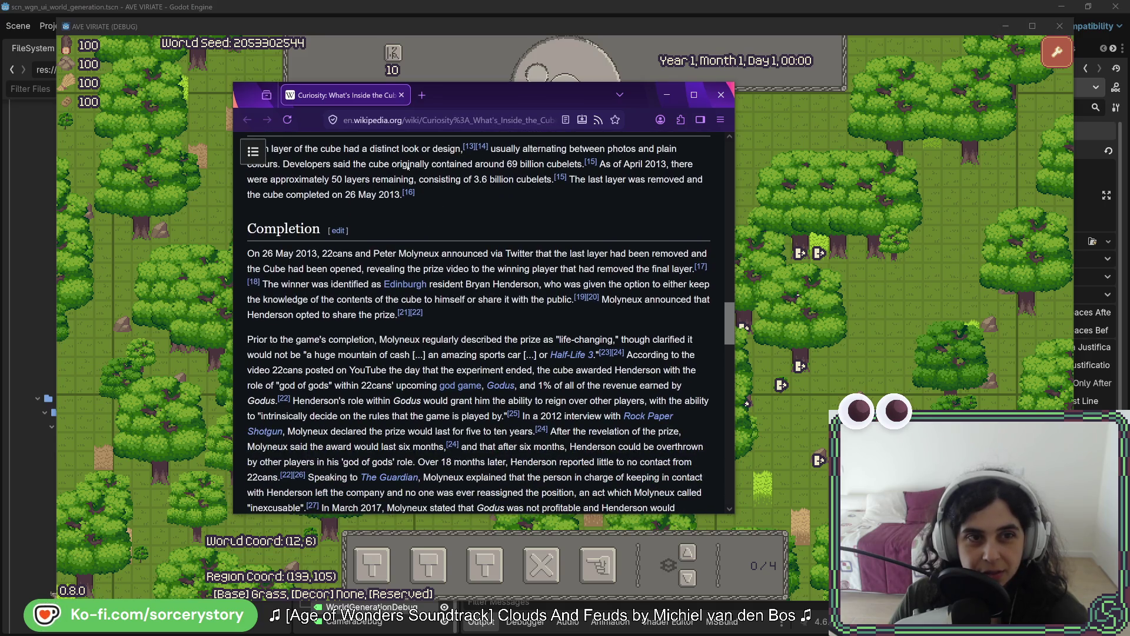
scroll(345, 179, "up", 1)
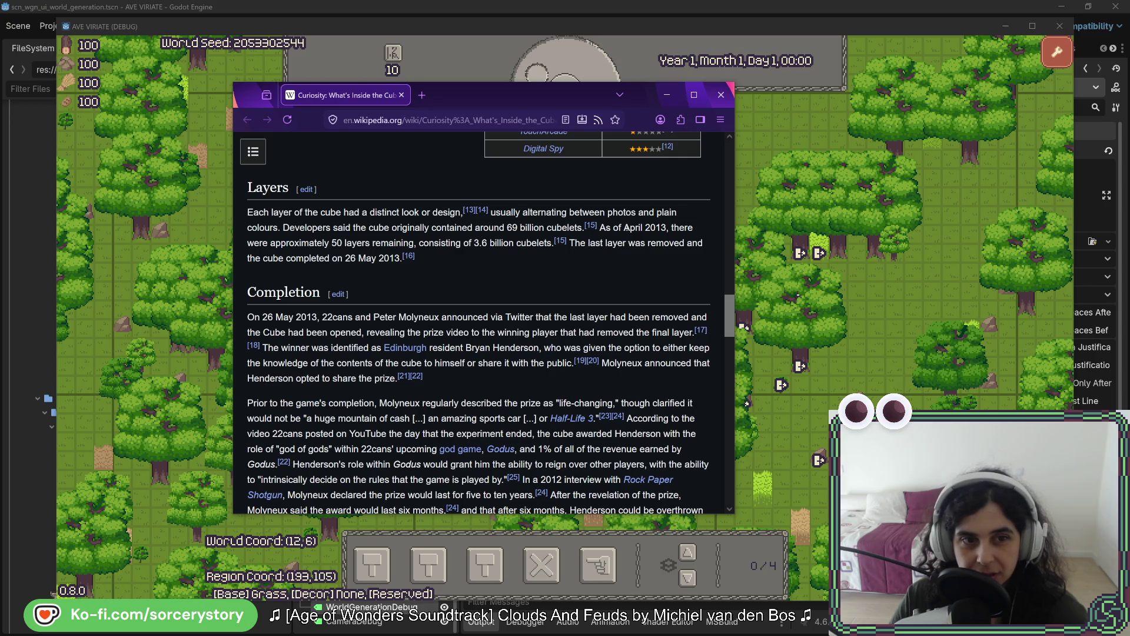
left_click_drag(333, 242, 413, 242)
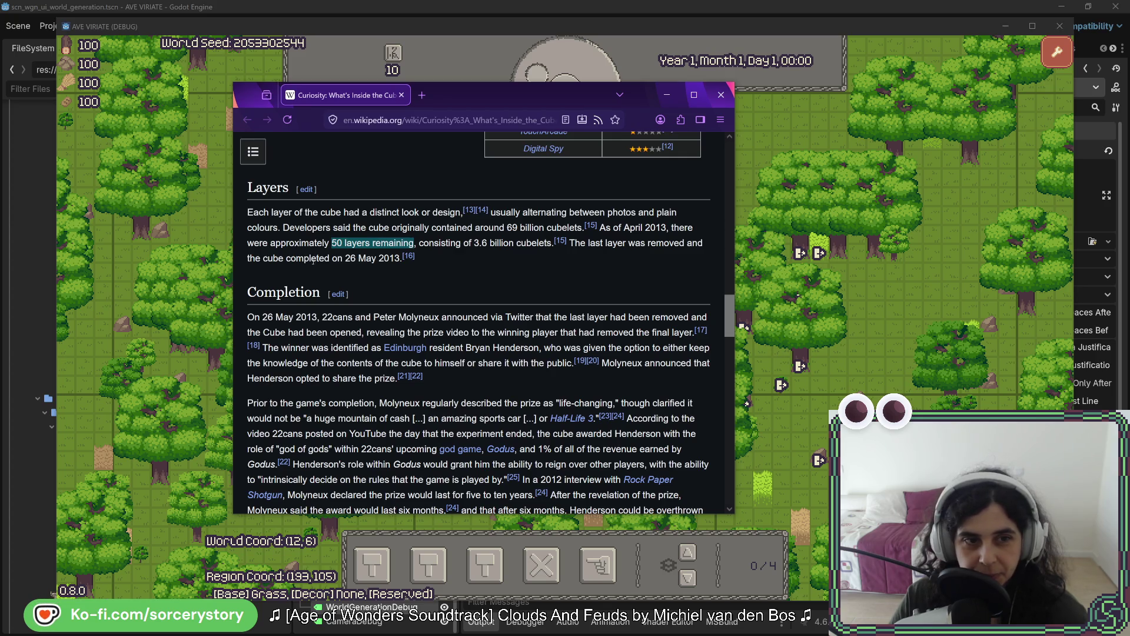
left_click(346, 257)
scroll(490, 271, "down", 6)
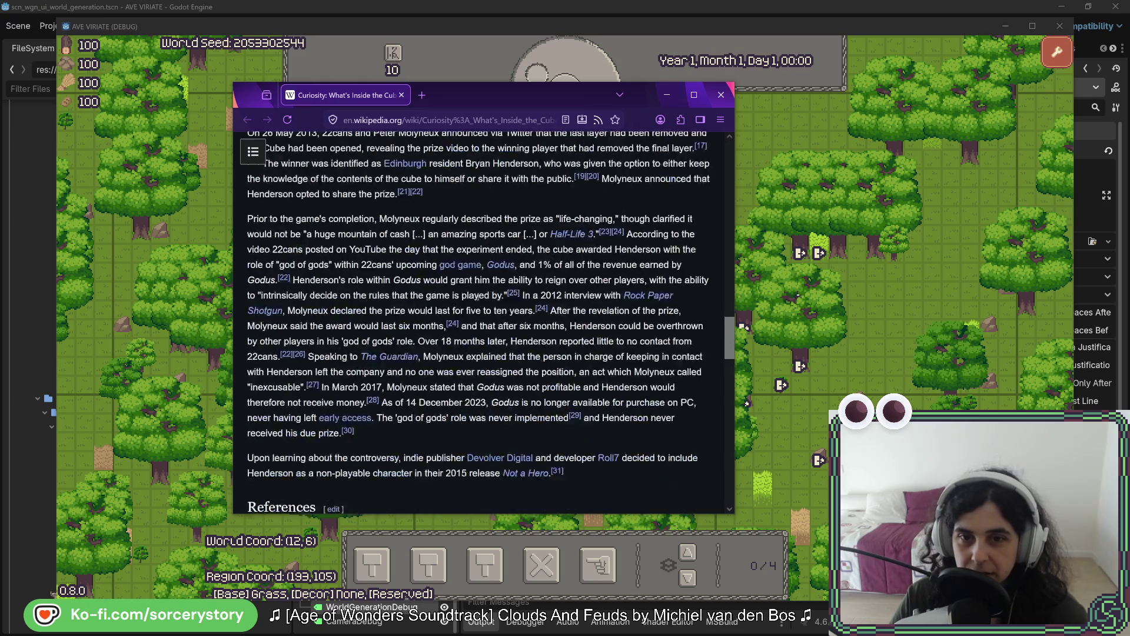
scroll(478, 288, "up", 6)
scroll(479, 282, "up", 1)
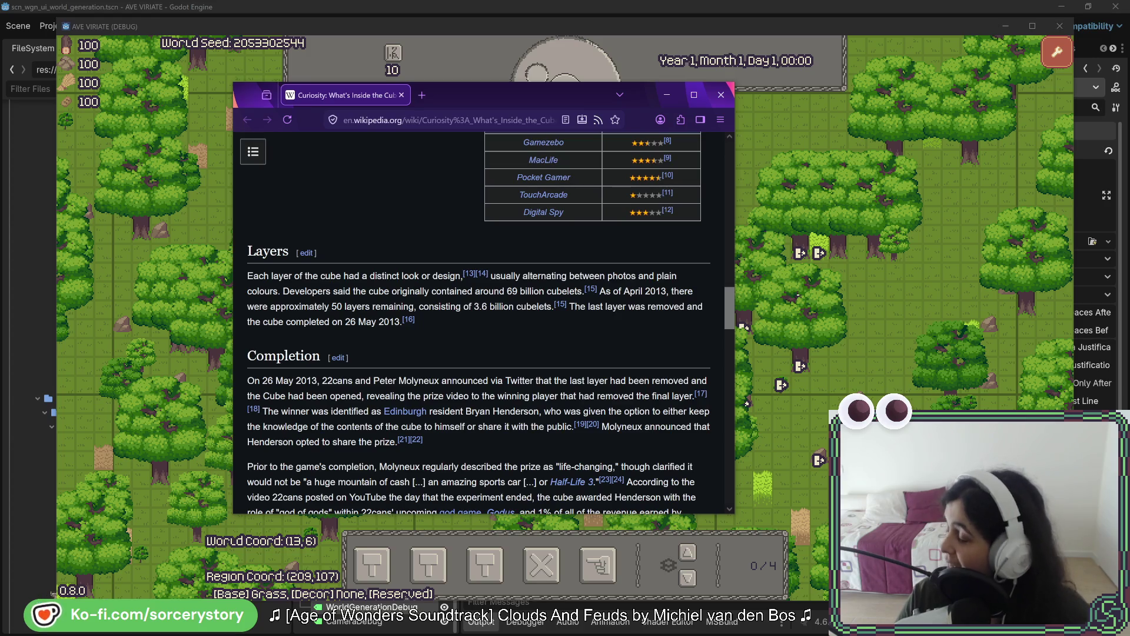
key("super+shift+Right")
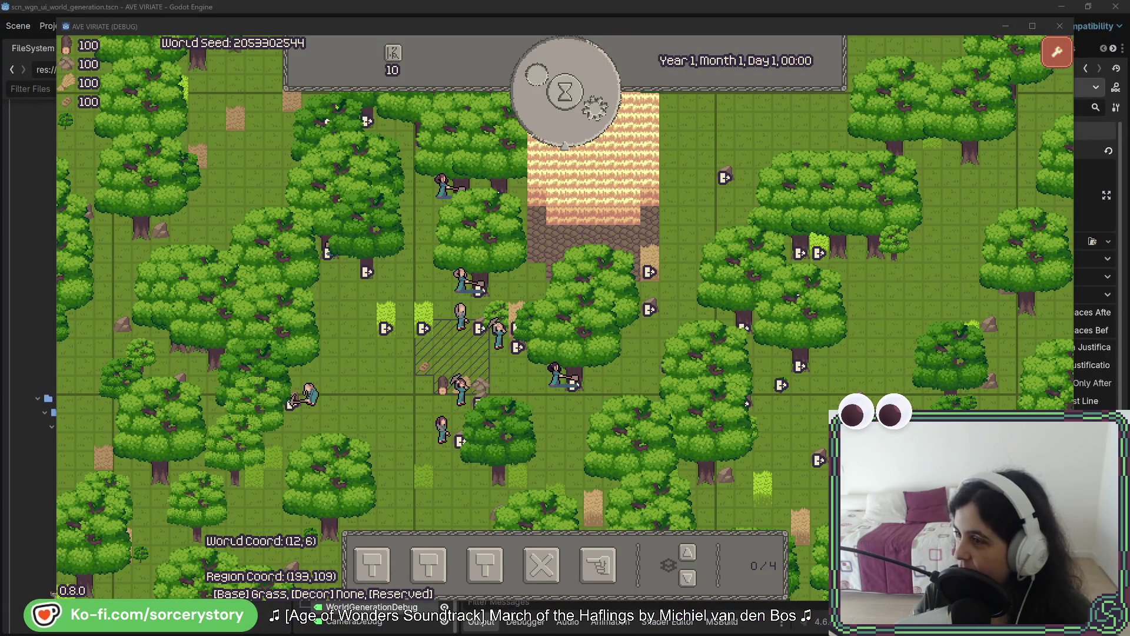
- Drag the Notpron Wikipedia article window back over the running game
left_click_drag(1129, 98, 474, 99)
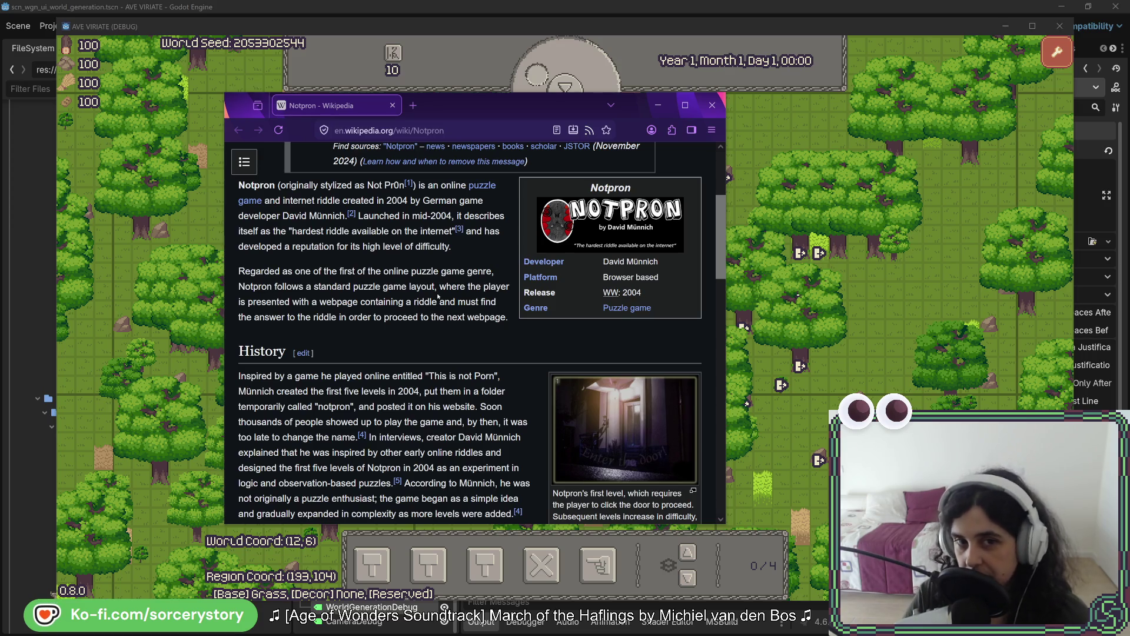
mouse_move(459, 229)
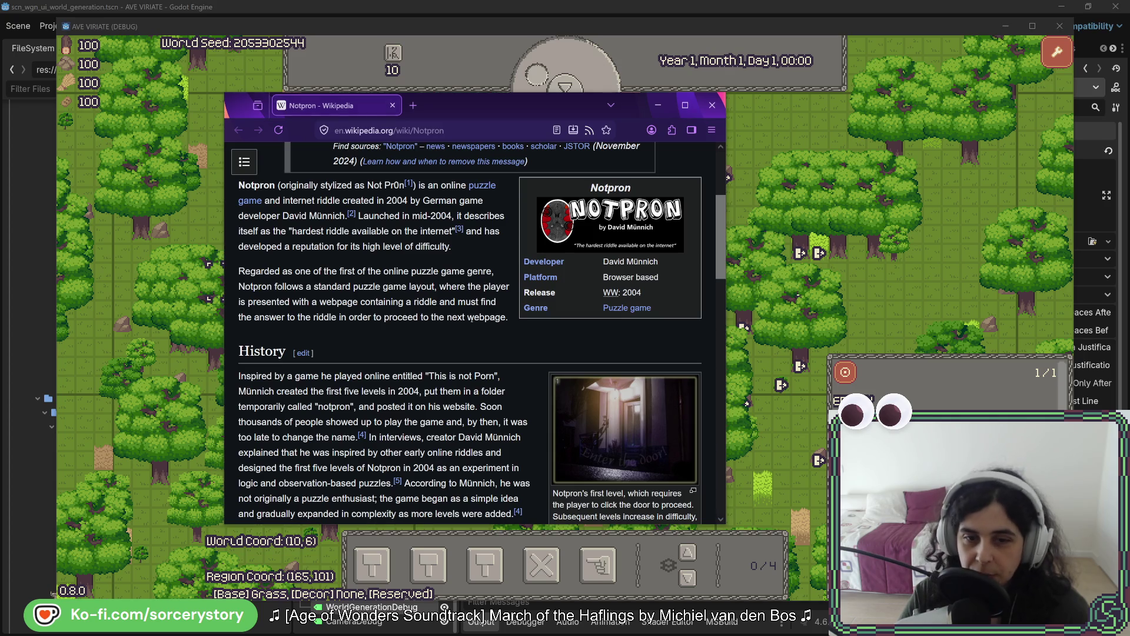
scroll(458, 312, "down", 2)
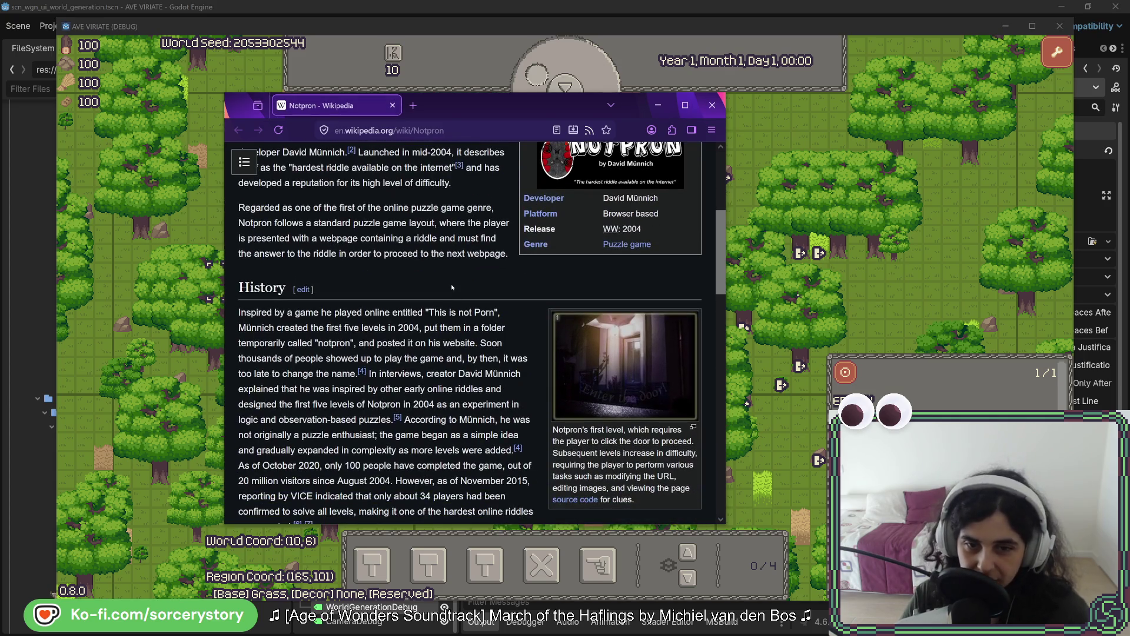
scroll(454, 276, "down", 3)
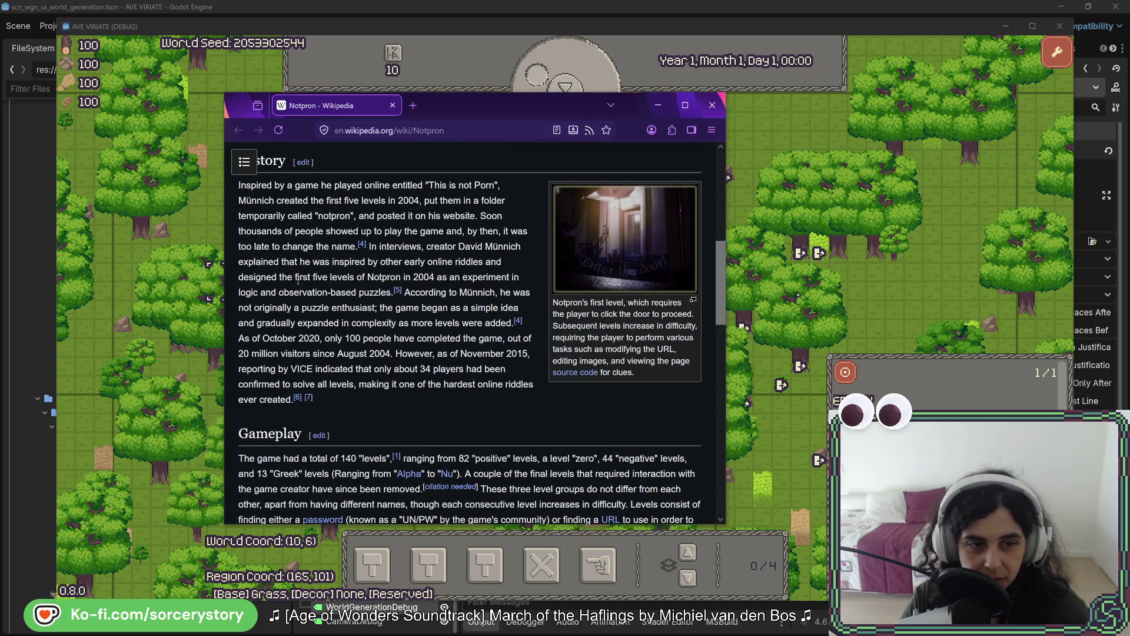
scroll(298, 281, "down", 5)
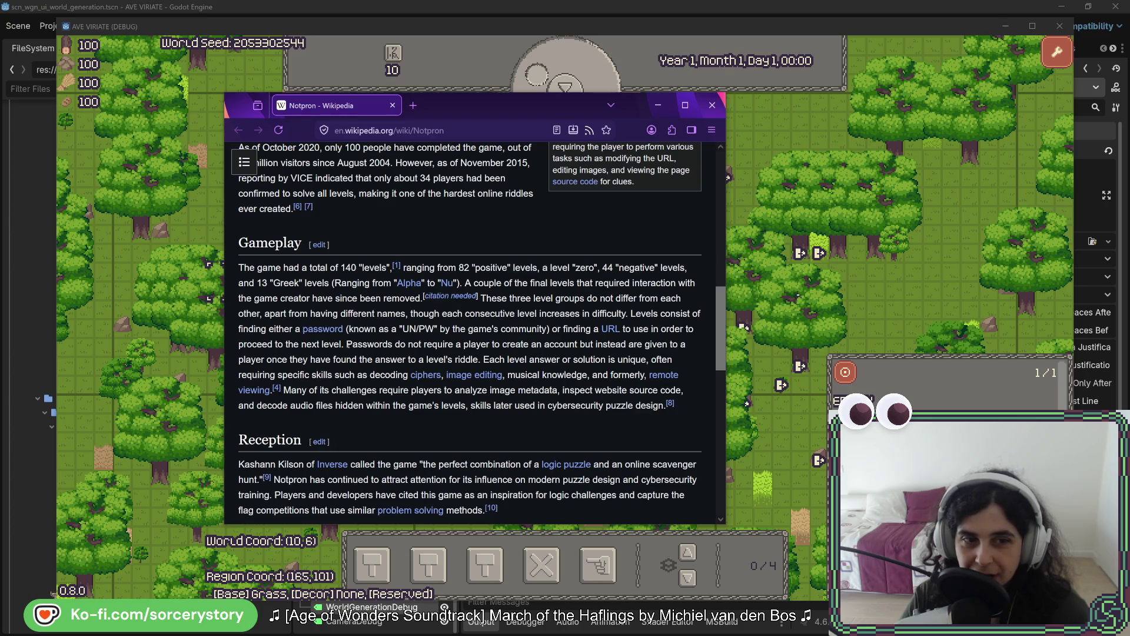
mouse_move(342, 344)
left_mouse_down()
mouse_move(597, 344)
mouse_move(552, 328)
left_mouse_up()
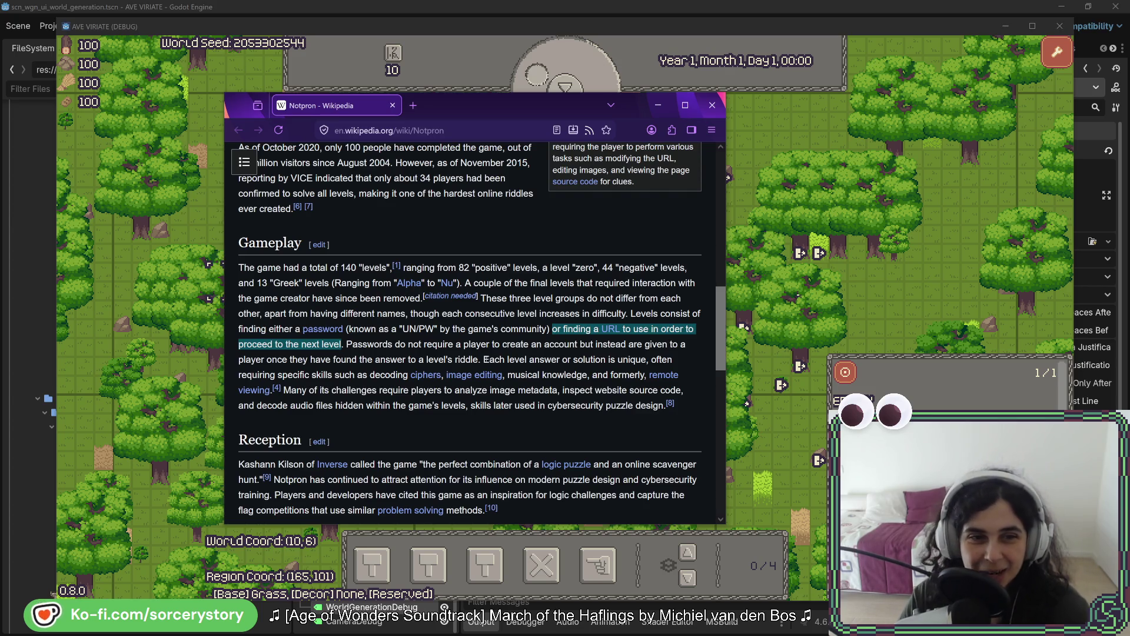
left_click(465, 336)
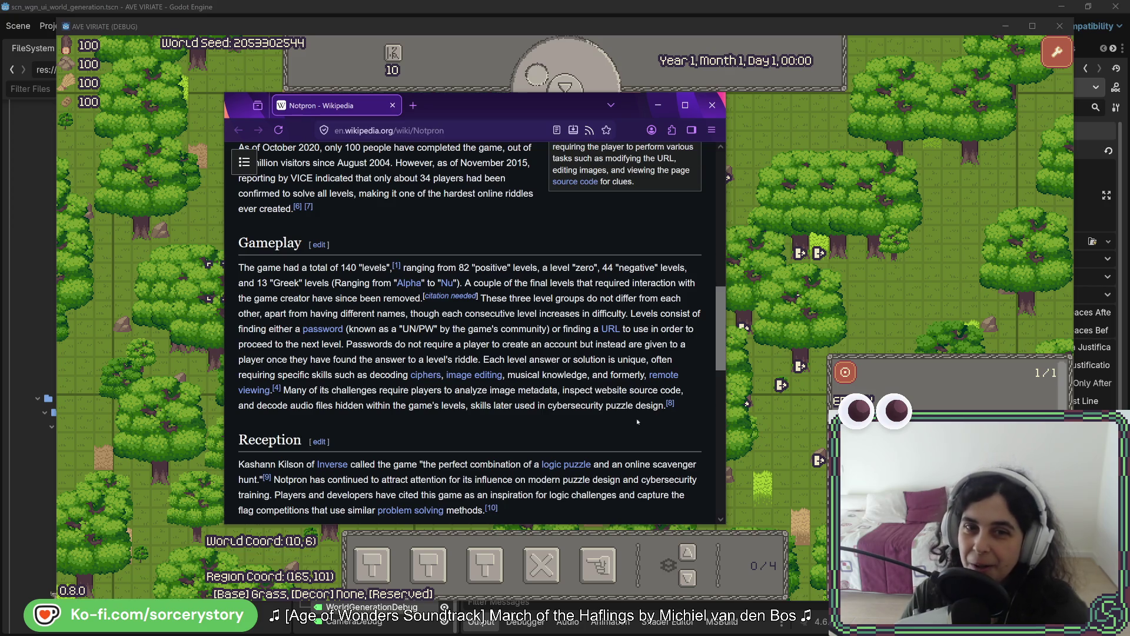
scroll(609, 425, "up", 3)
scroll(553, 295, "down", 7)
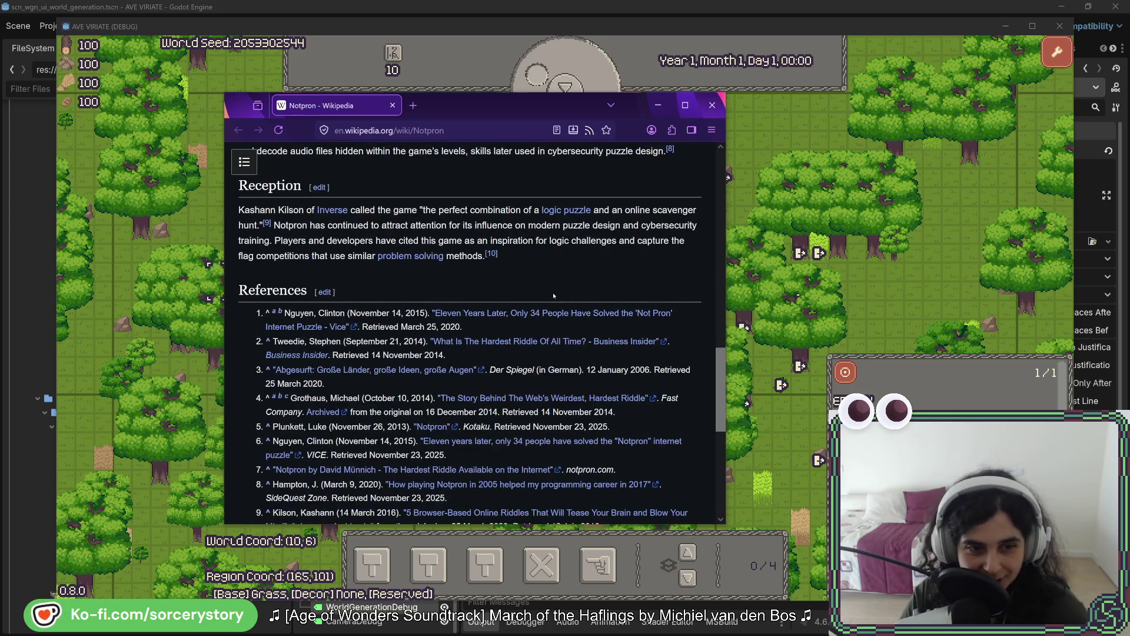
scroll(553, 295, "up", 3)
mouse_move(545, 330)
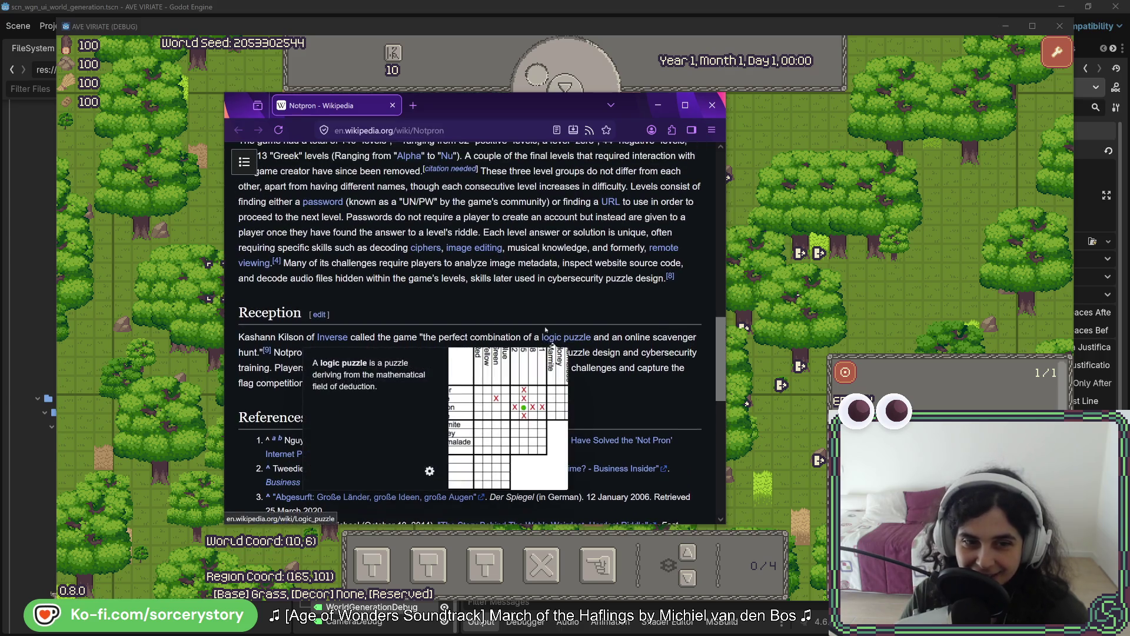
scroll(540, 280, "up", 10)
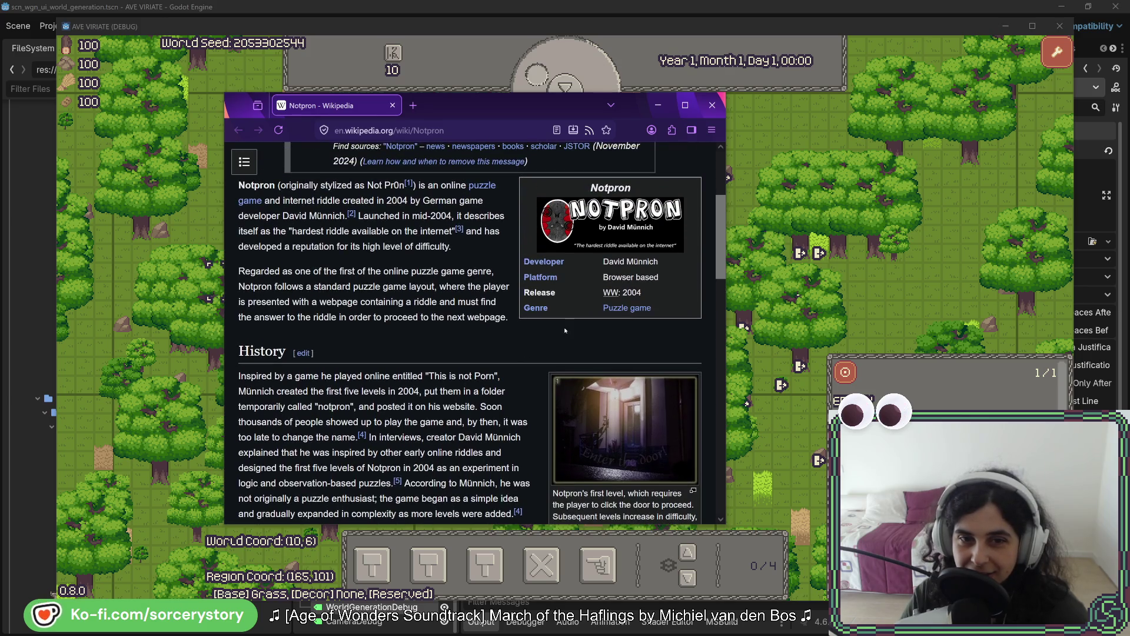
mouse_move(610, 292)
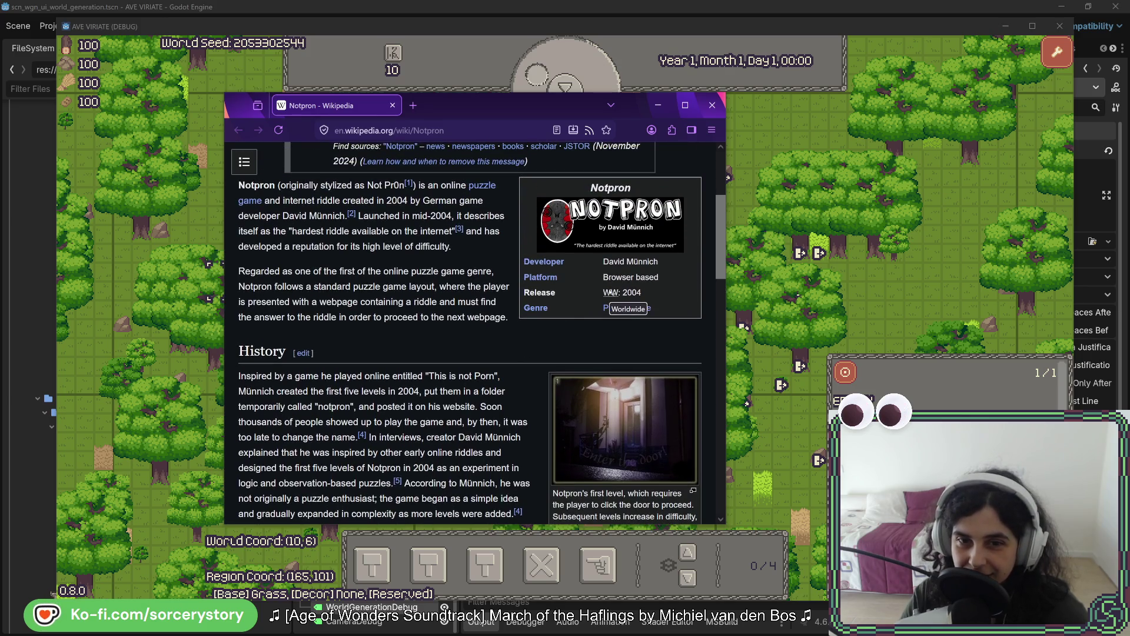
scroll(473, 375, "up", 2)
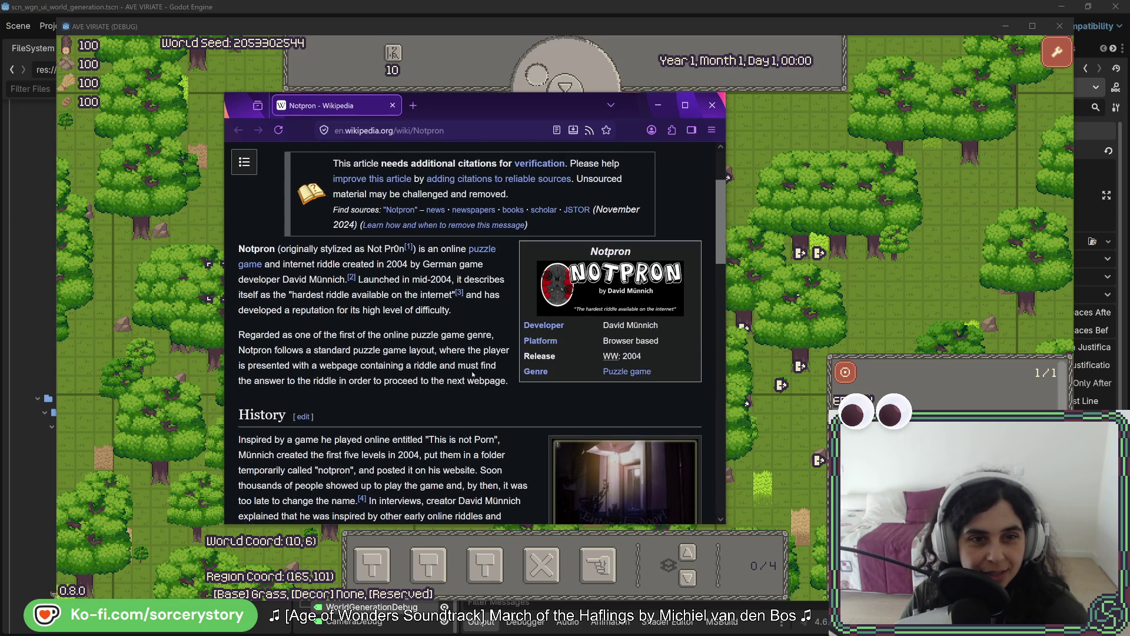
scroll(523, 208, "down", 15)
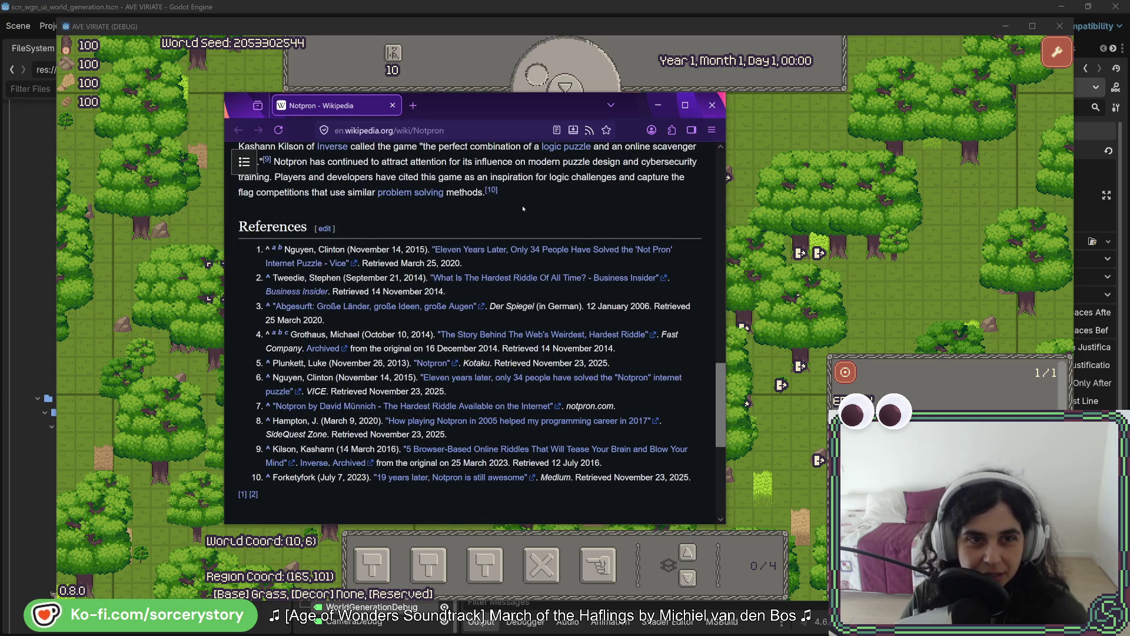
scroll(523, 208, "up", 2)
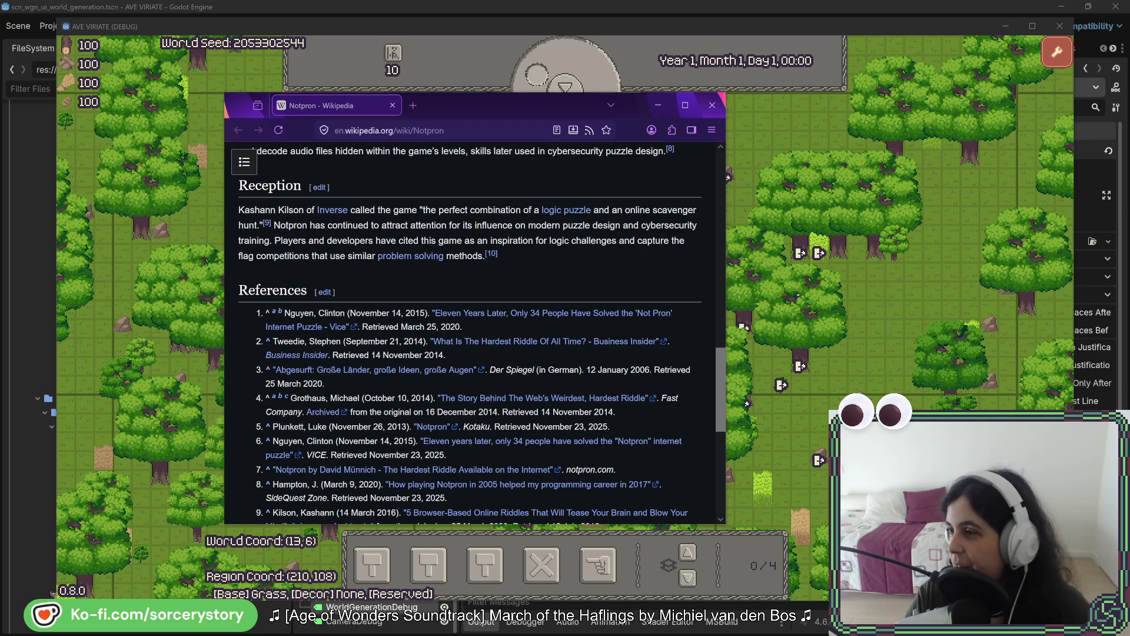
left_click_drag(757, 112, 500, 81)
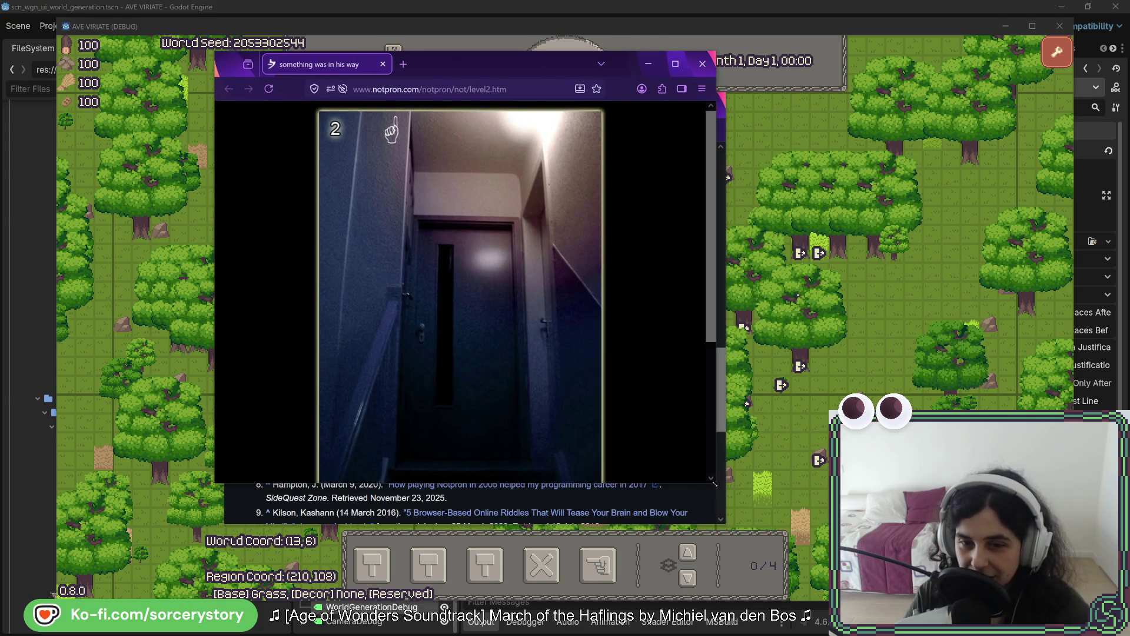
- Enlarge and shift the Notpron level 2 window, then switch back to the colony game
mouse_move(714, 483)
left_mouse_down()
mouse_move(719, 591)
mouse_move(733, 587)
left_mouse_up()
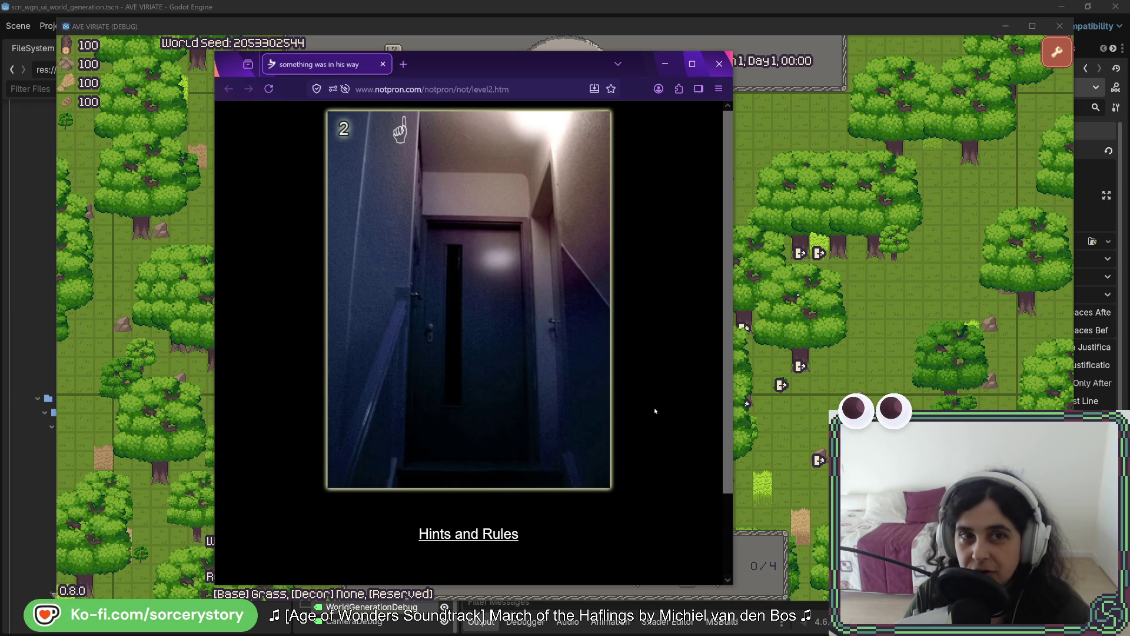
mouse_move(447, 68)
left_mouse_down()
mouse_move(489, 58)
mouse_move(899, 100)
mouse_move(1129, 103)
left_mouse_up()
key("alt+Tab")
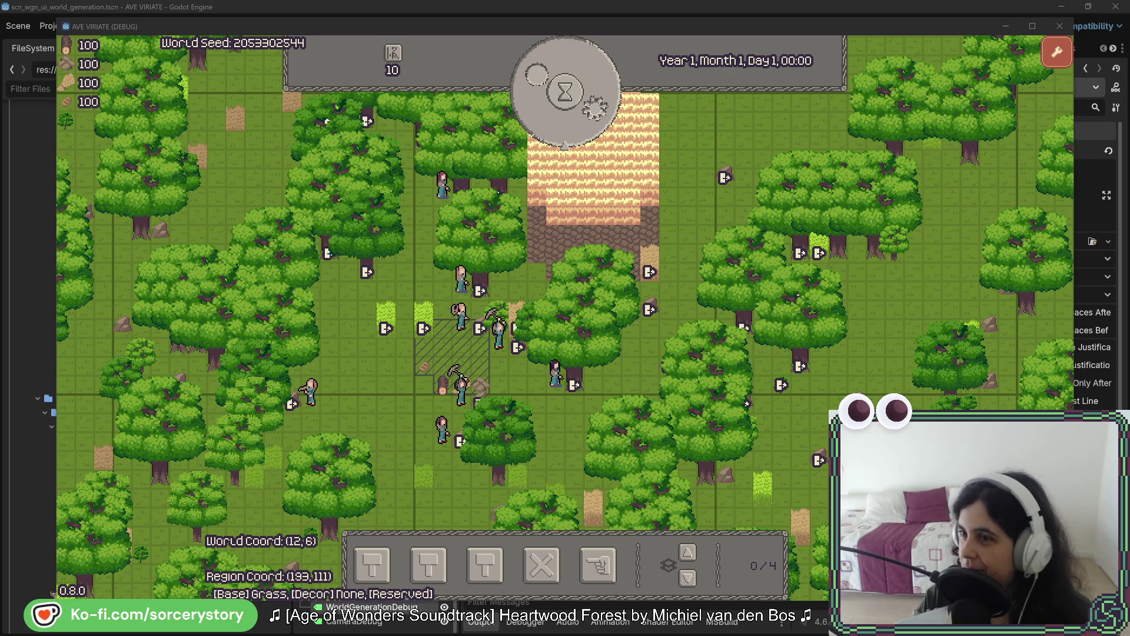
mouse_move(1129, 98)
left_mouse_down()
mouse_move(609, 108)
mouse_move(443, 93)
left_mouse_up()
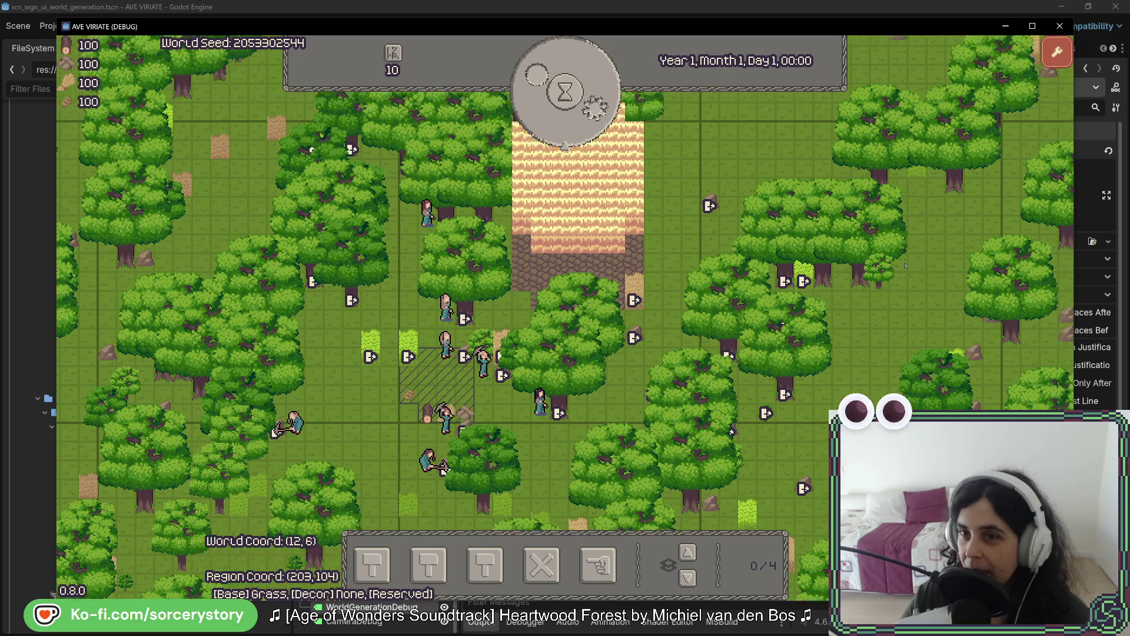
- Pan the camera across the forest map toward its top-left edge
key("w+d")
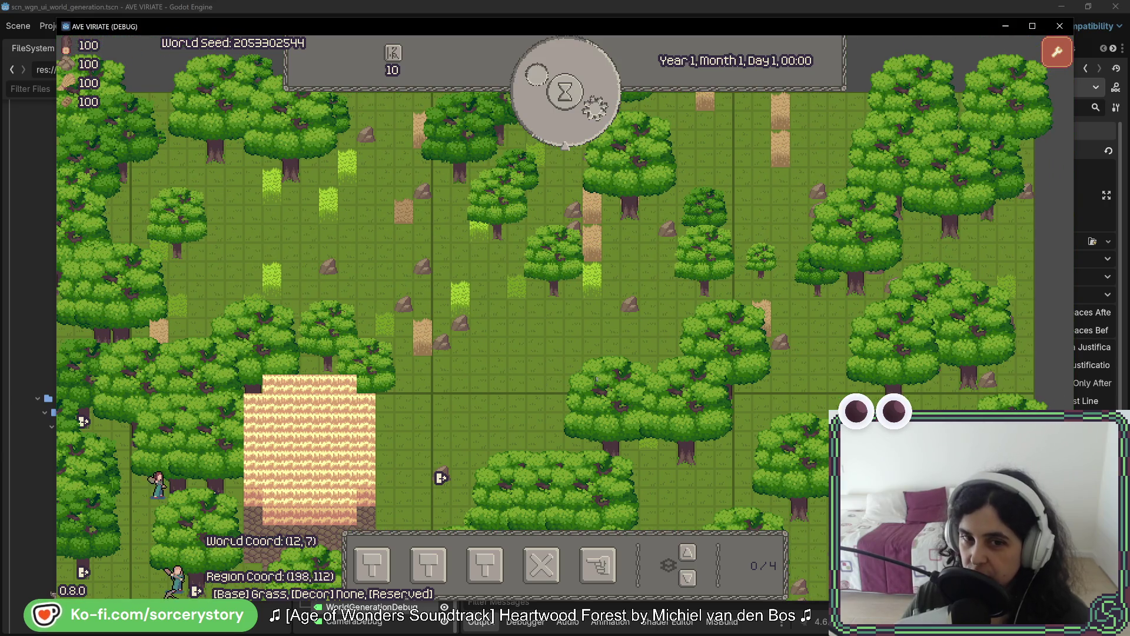
key("a")
key("a+s")
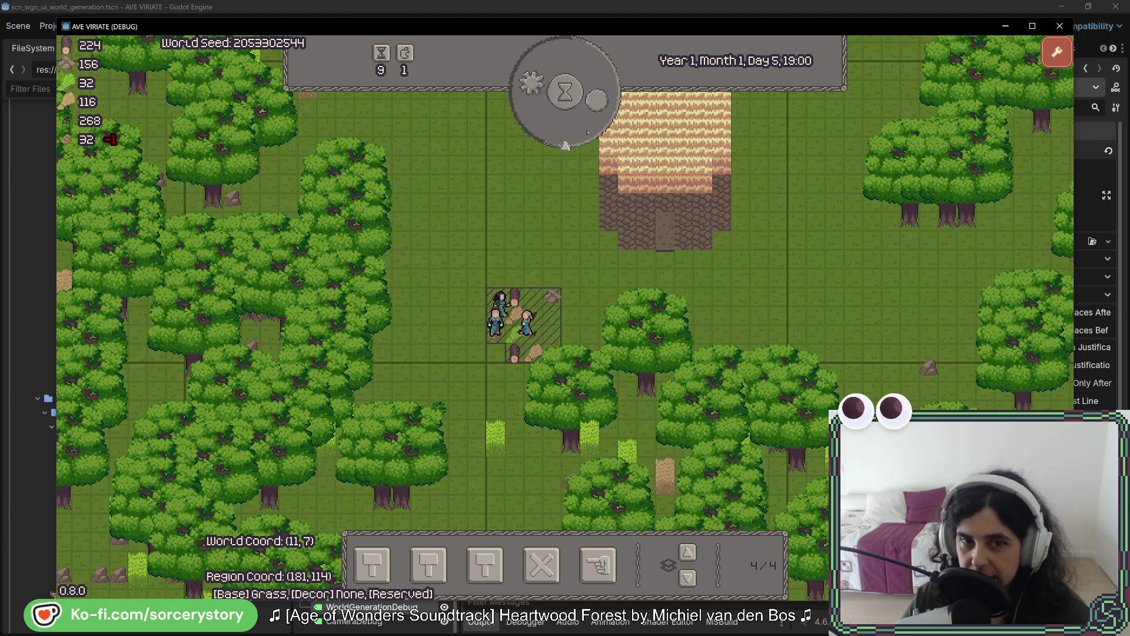
key("a")
key("w")
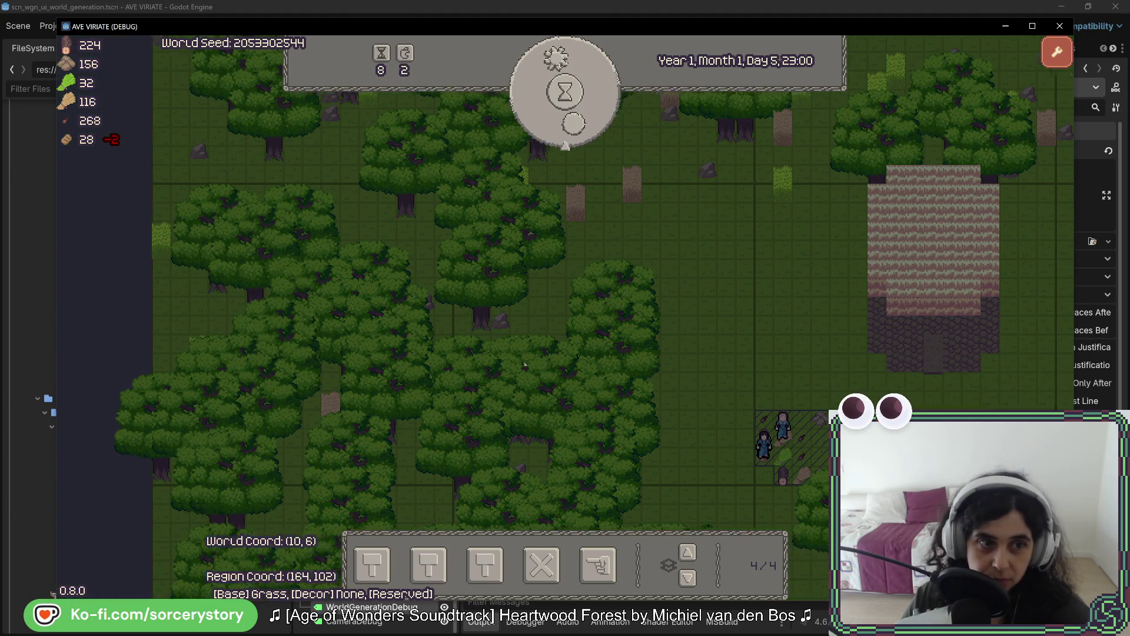
key("a")
key("w")
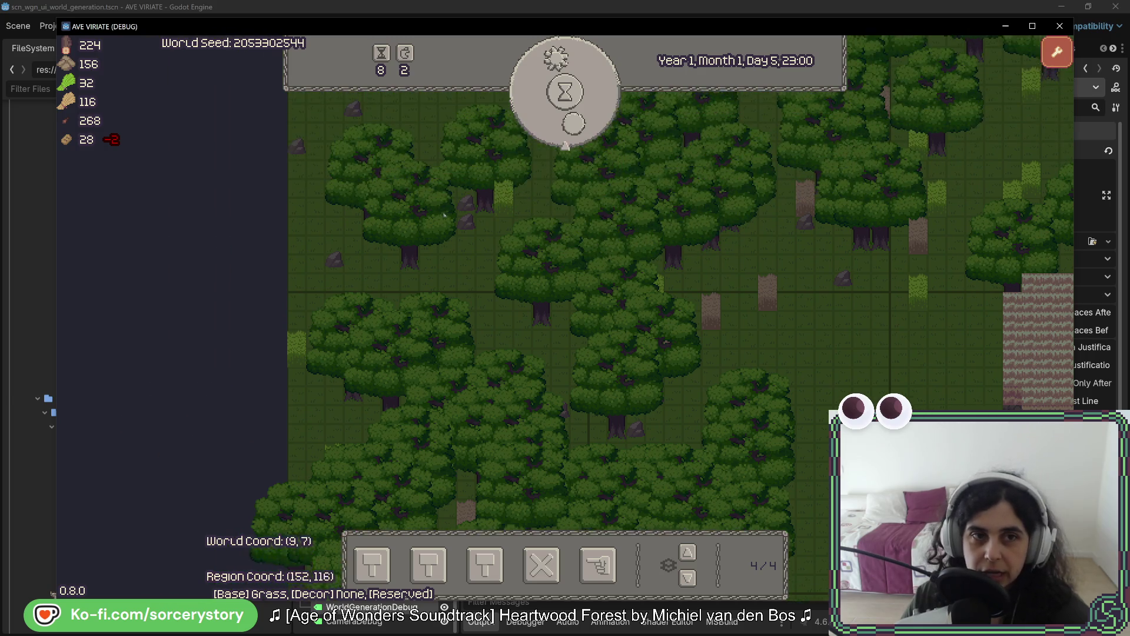
- Pan back to frame the colony building, then pass one hour to Day 6, 01:00
key("d")
key("s")
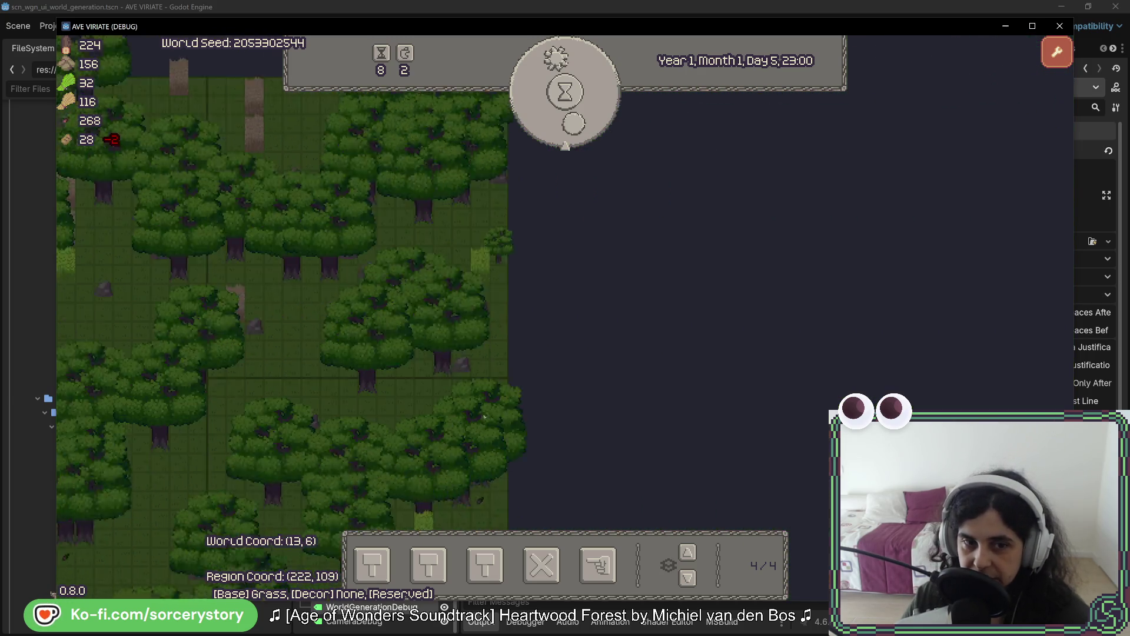
key("a")
key("w")
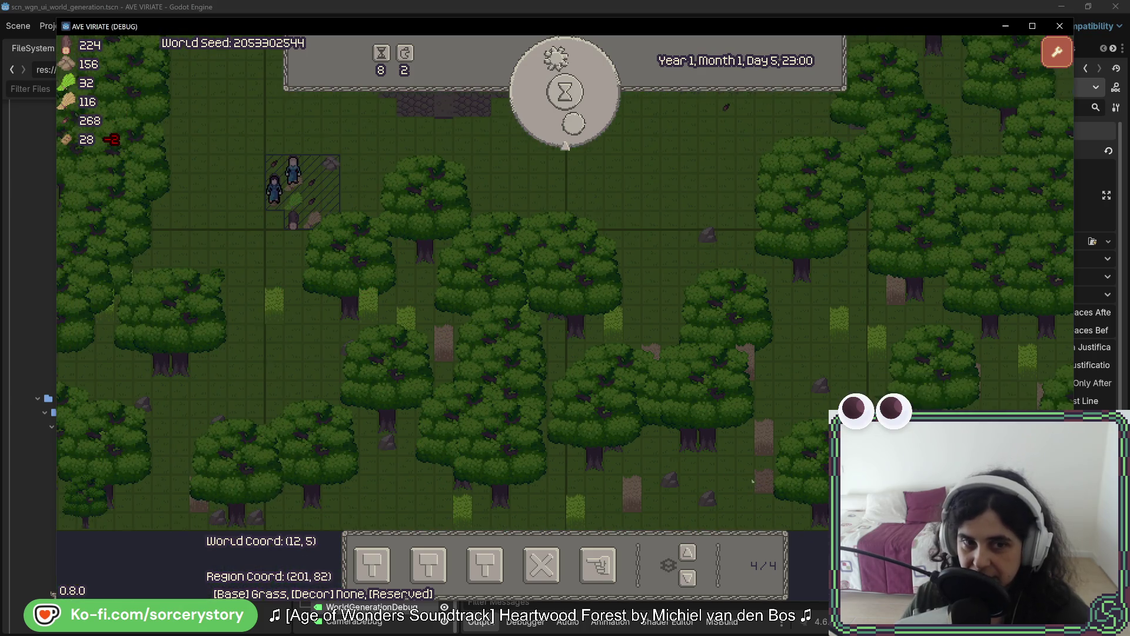
key("a")
key("w")
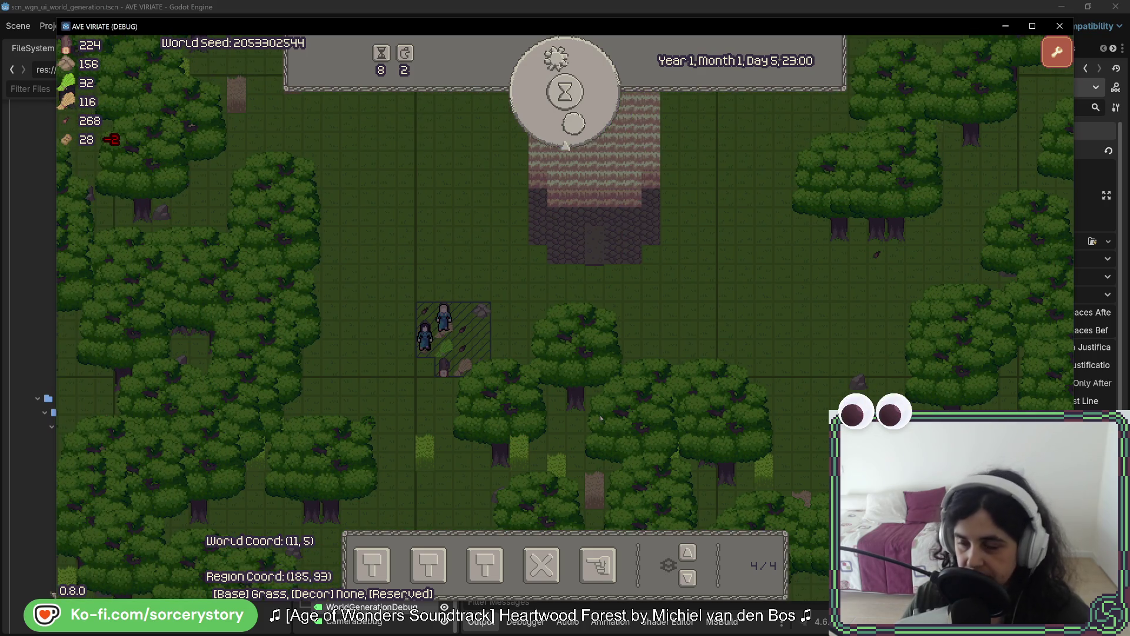
key("w")
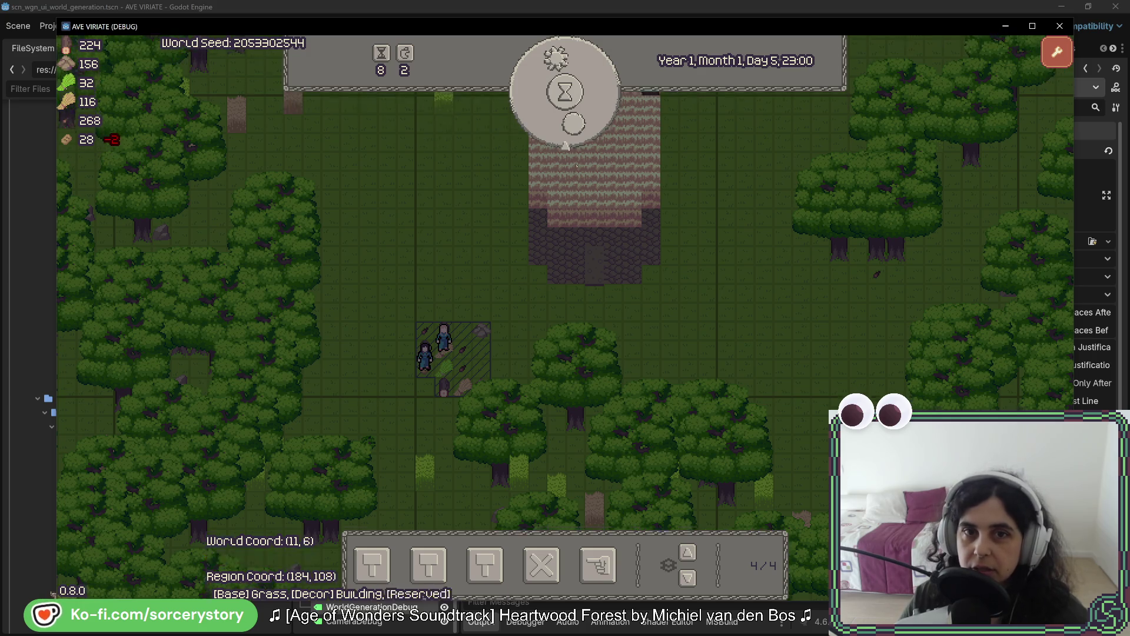
left_click(583, 124)
- Pass hours with the hourglass until the clock reads Day 6, 12:00, then reframe the colony
left_click(583, 124)
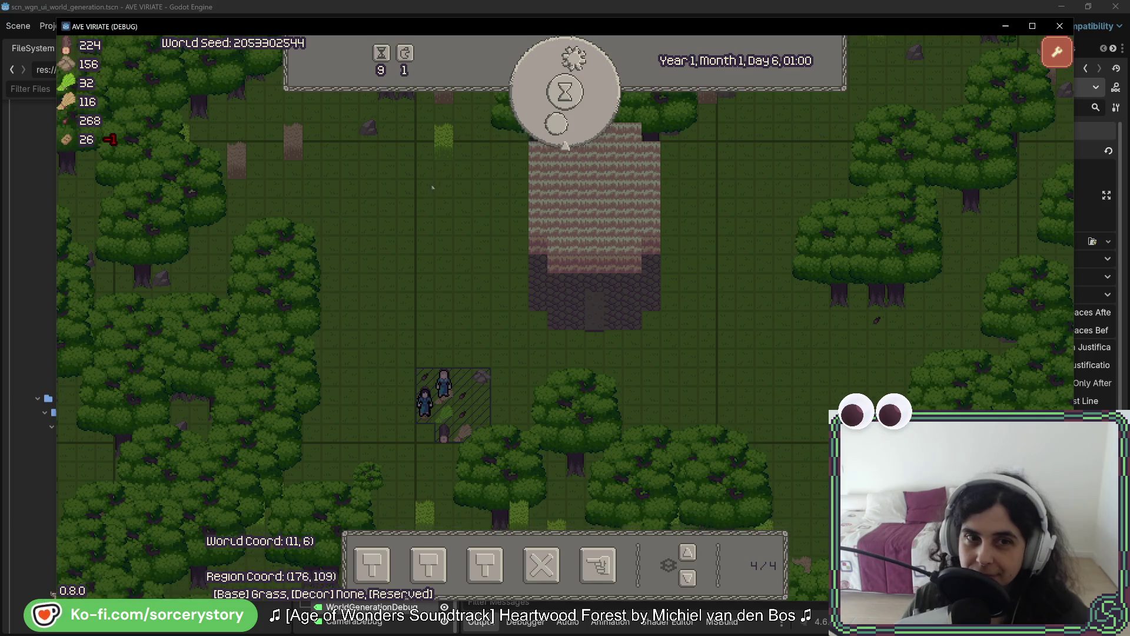
left_click(580, 122)
left_click(579, 122)
left_click(580, 122)
left_click(580, 122)
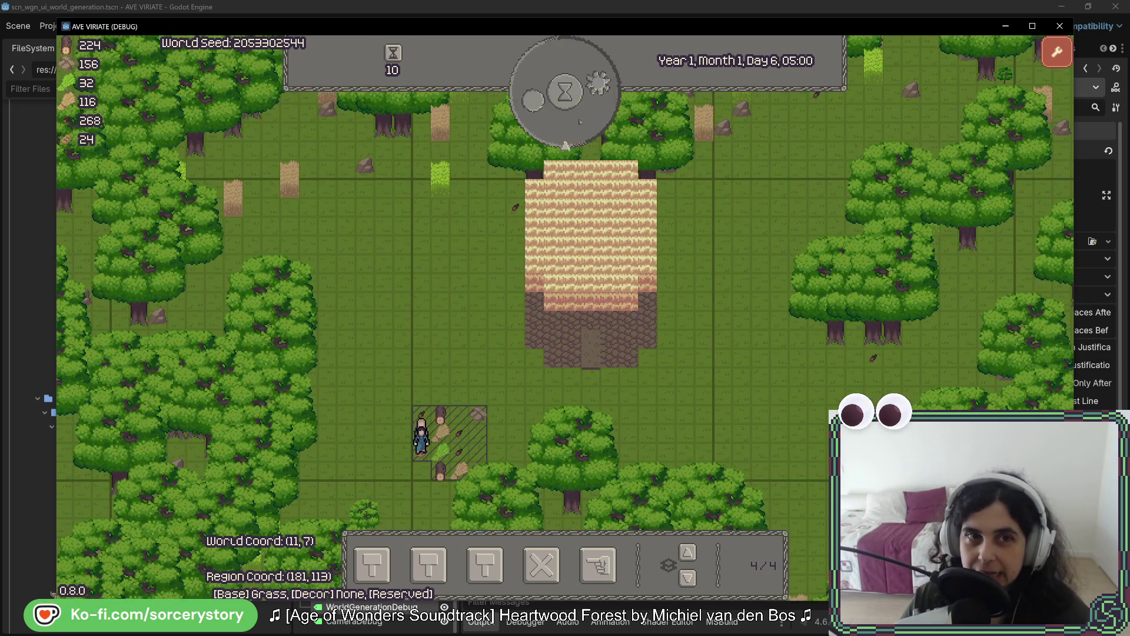
left_click(580, 122)
left_click(580, 122)
left_click(580, 121)
left_click(579, 122)
left_click(580, 122)
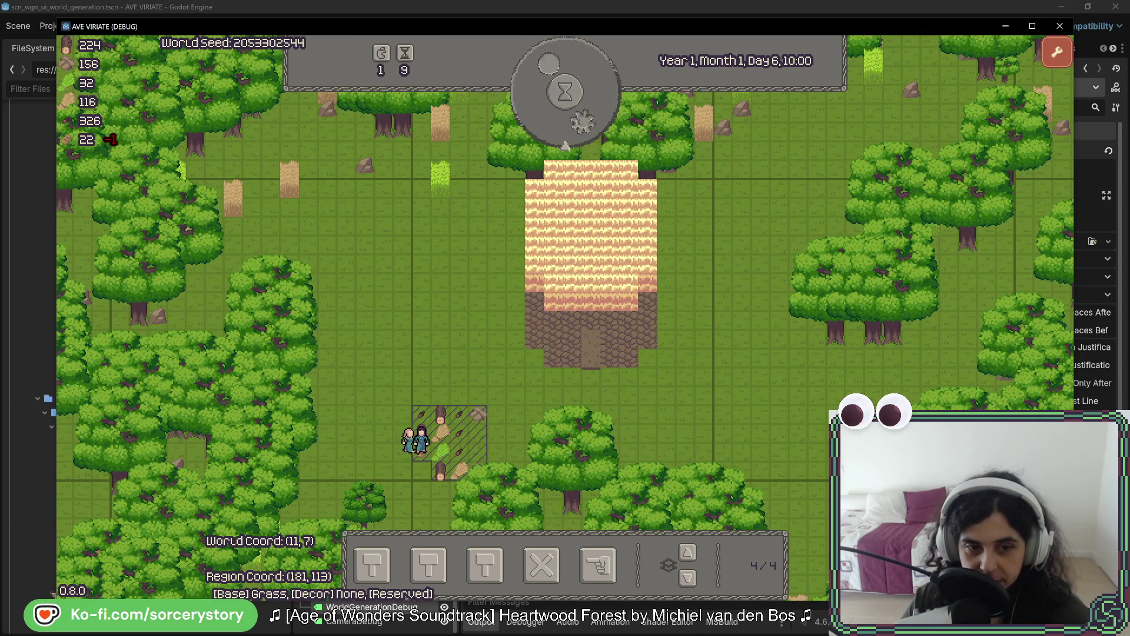
left_click(579, 122)
left_click(580, 122)
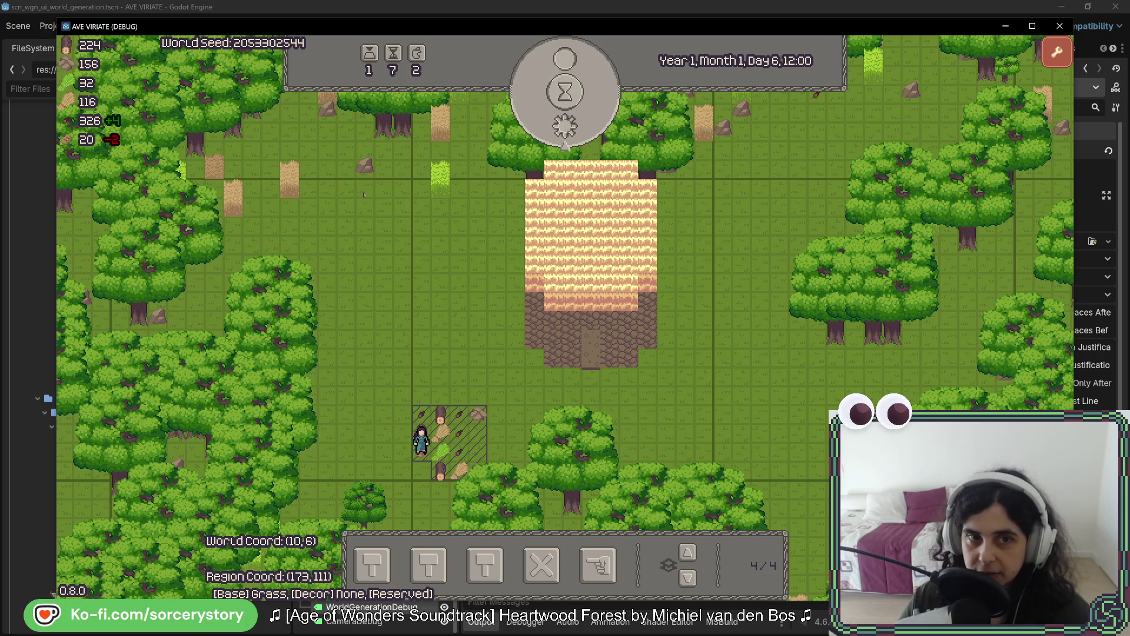
mouse_move(464, 280)
left_mouse_down()
mouse_move(775, 398)
mouse_move(775, 469)
mouse_move(1056, 128)
left_mouse_up()
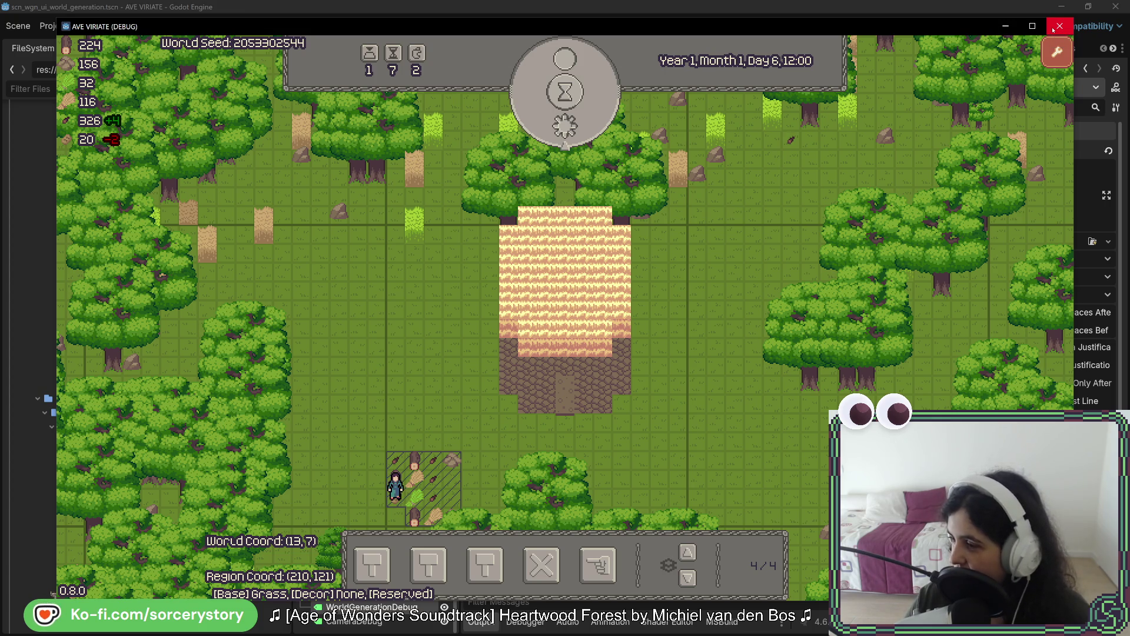
- Bring the YouTube Outward 2 trailer window to the front and move it left over the game
left_click(1058, 26)
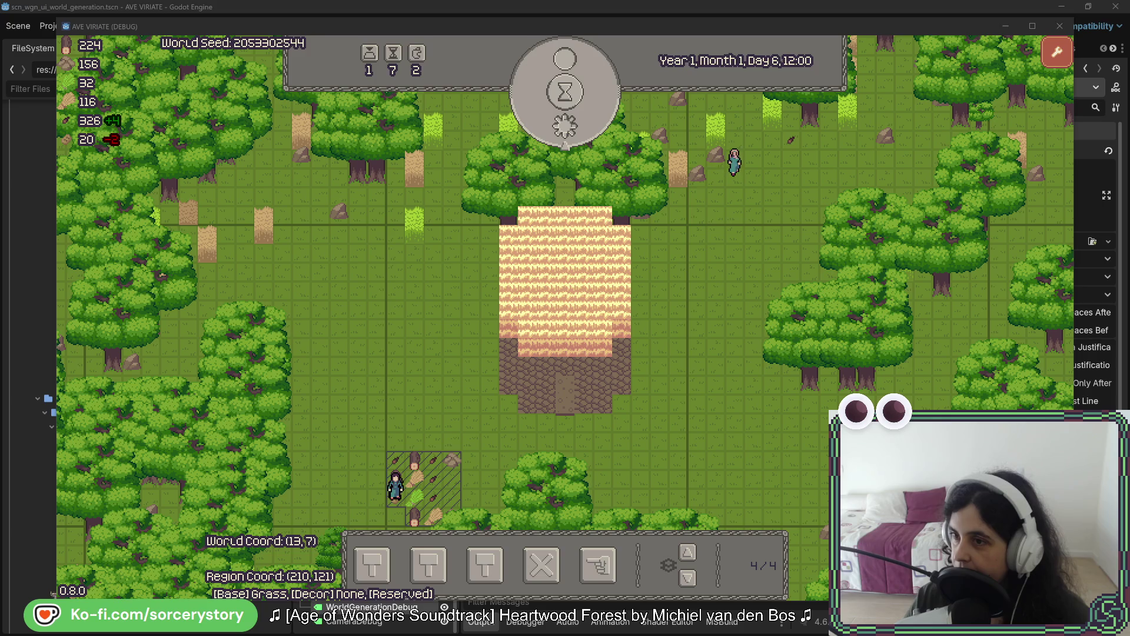
left_click_drag(619, 104, 369, 108)
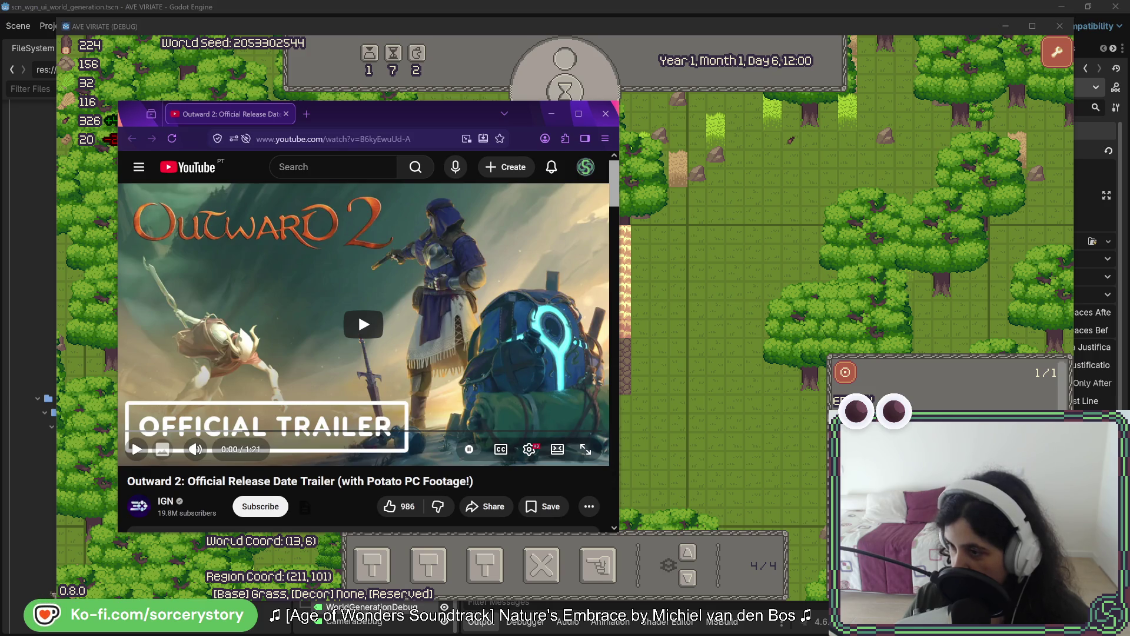
- Watch the Outward 2 trailer full screen at low volume, then exit full screen
left_click(136, 449)
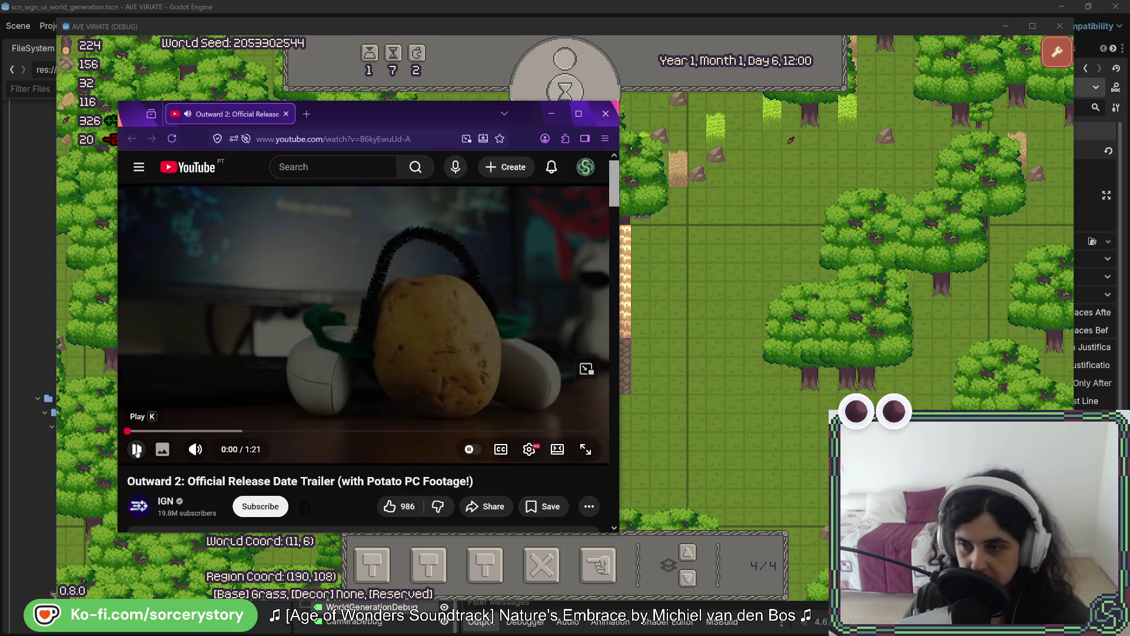
left_click_drag(235, 450, 212, 452)
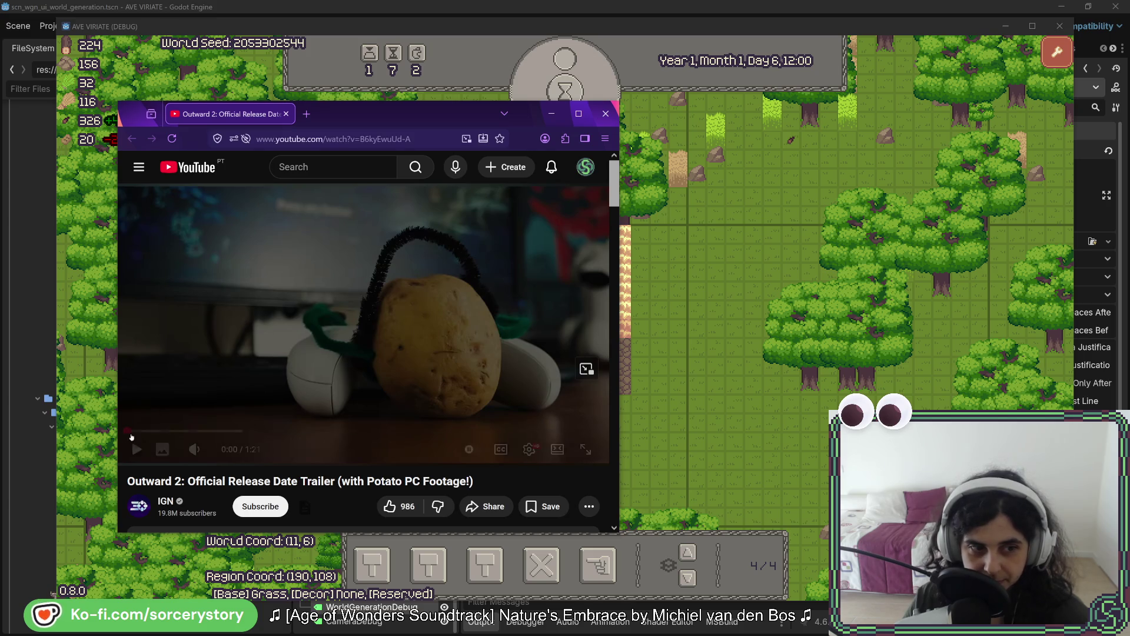
left_click(135, 449)
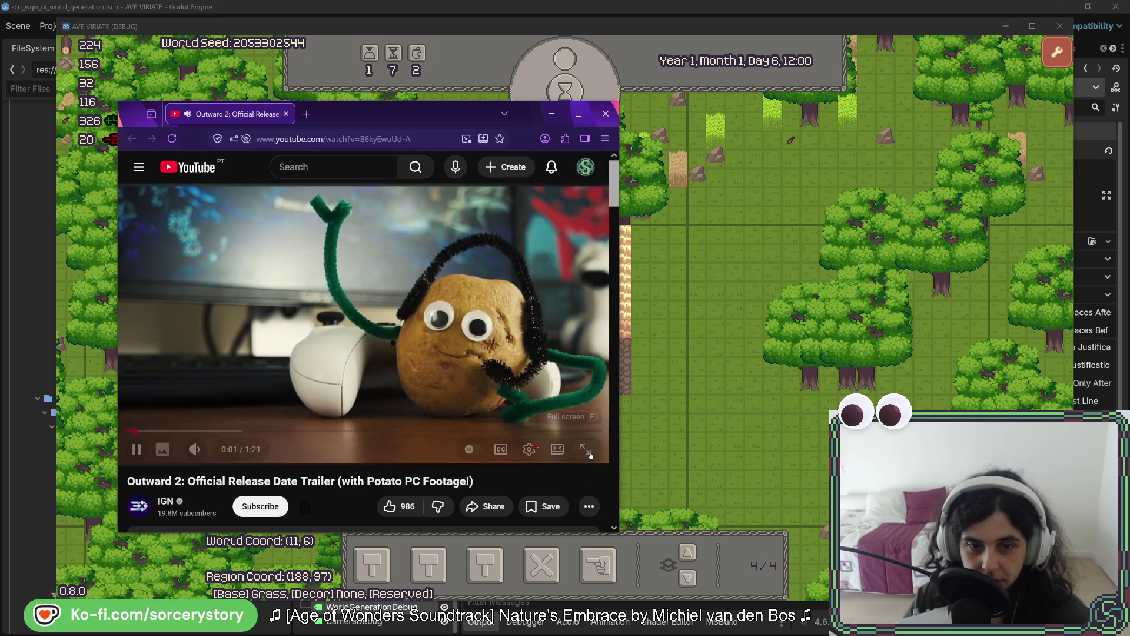
left_click(594, 449)
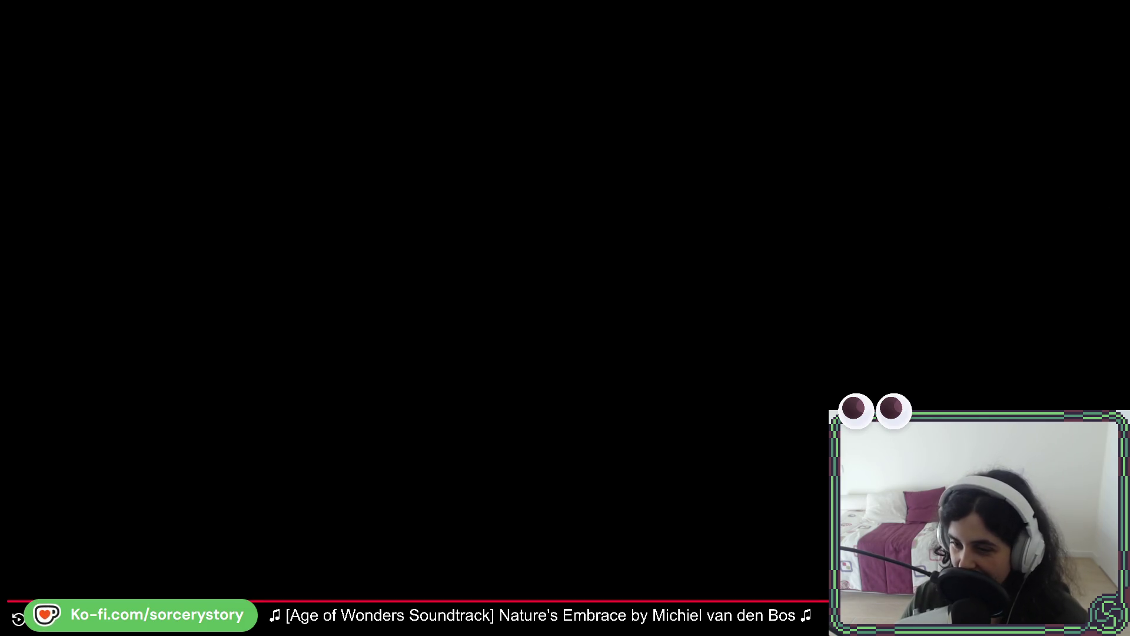
key("Escape")
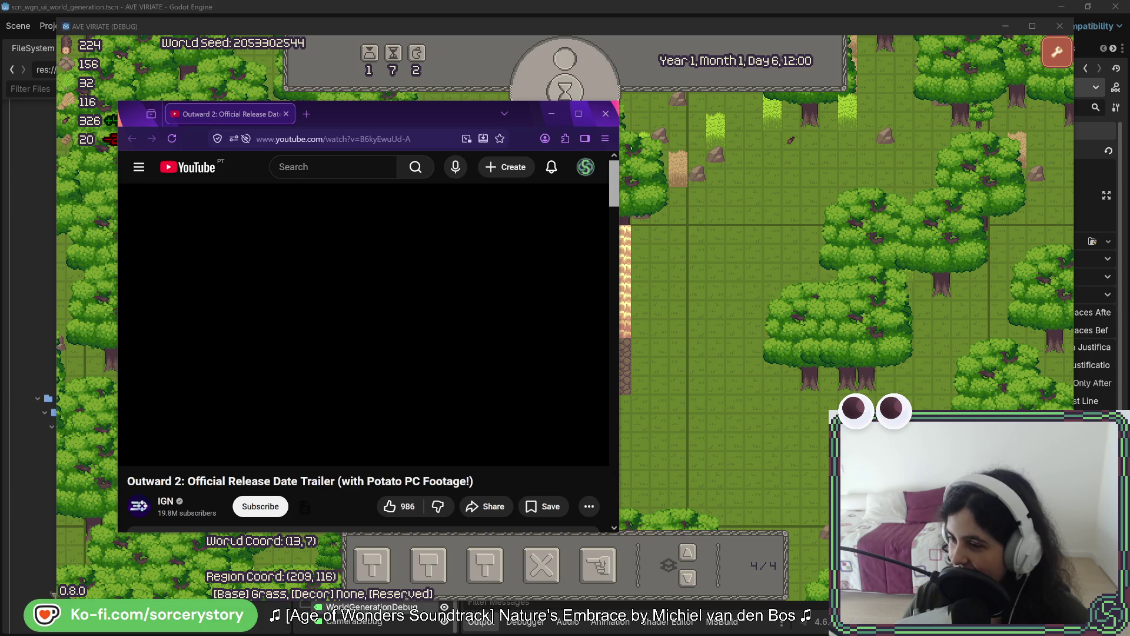
- Close the YouTube window to reveal the colony game at Day 6, 12:00
left_click(551, 114)
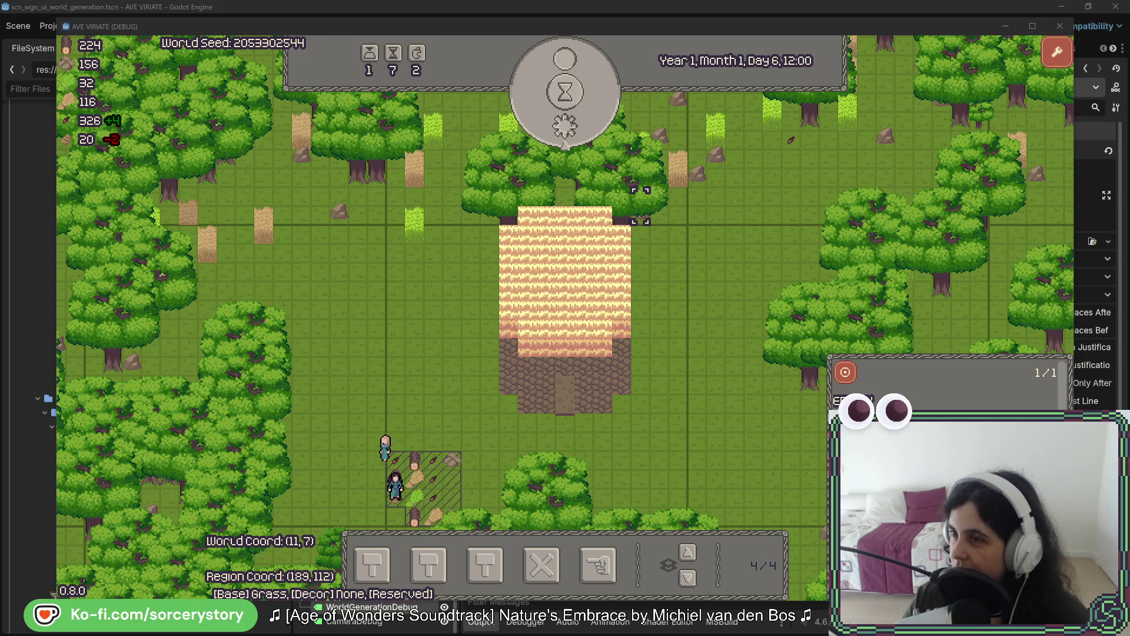
key("alt+Tab")
left_click_drag(488, 124, 449, 101)
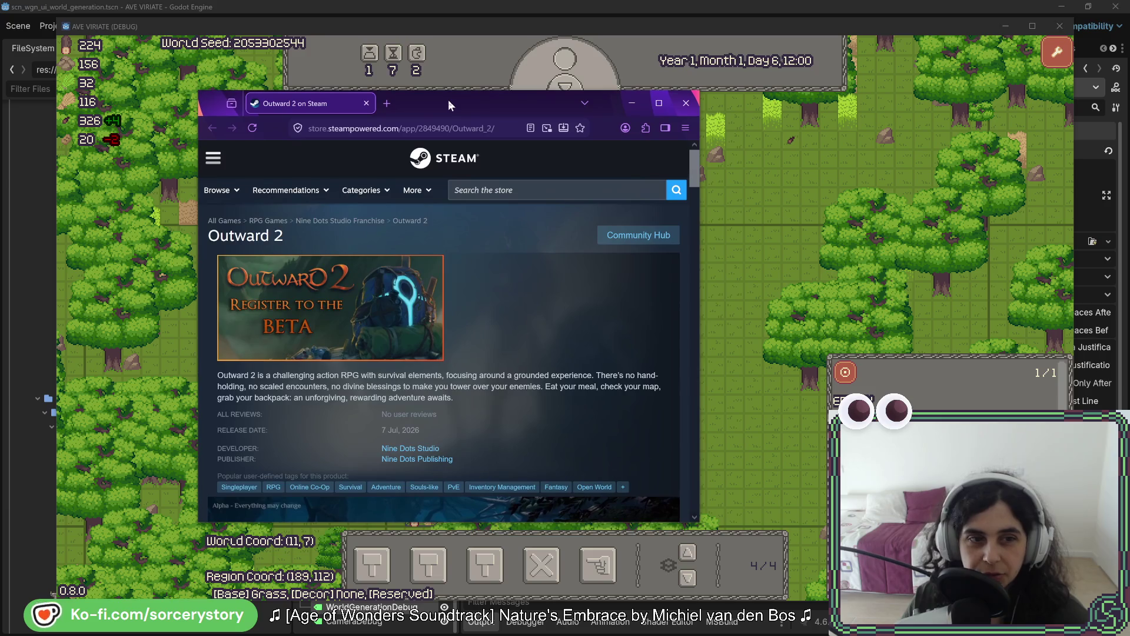
left_click(471, 128)
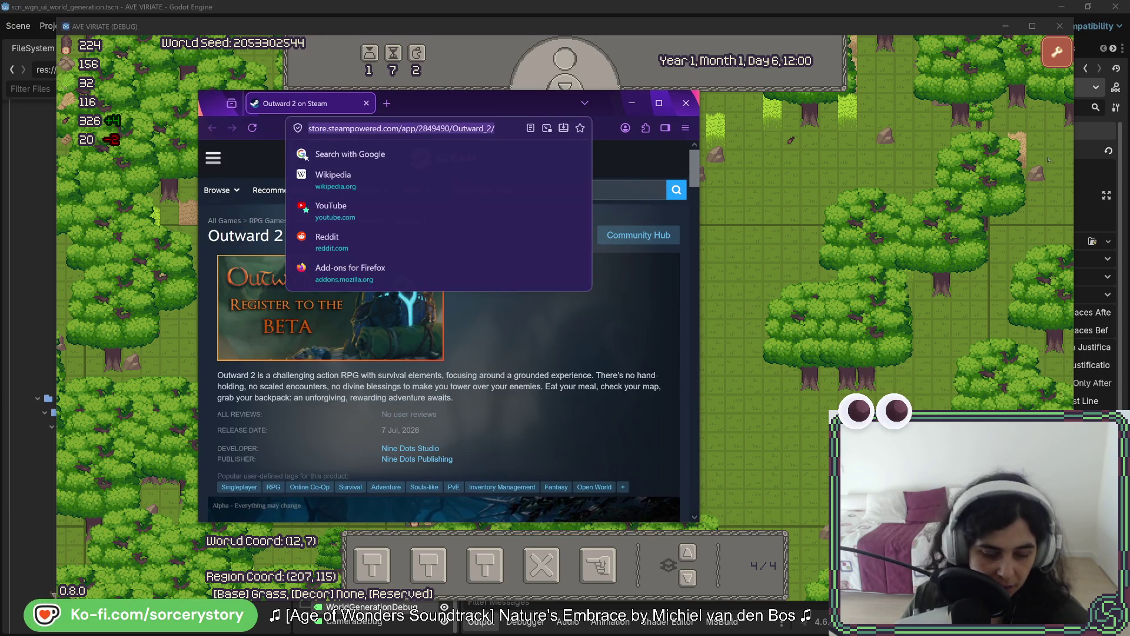
key("Escape")
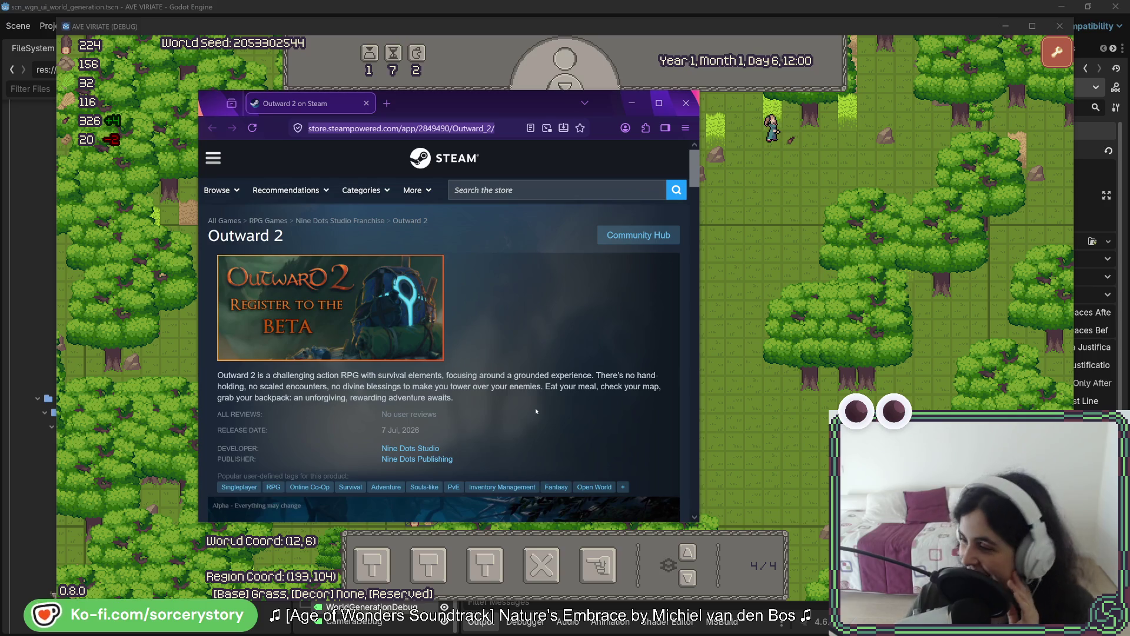
scroll(575, 344, "down", 5)
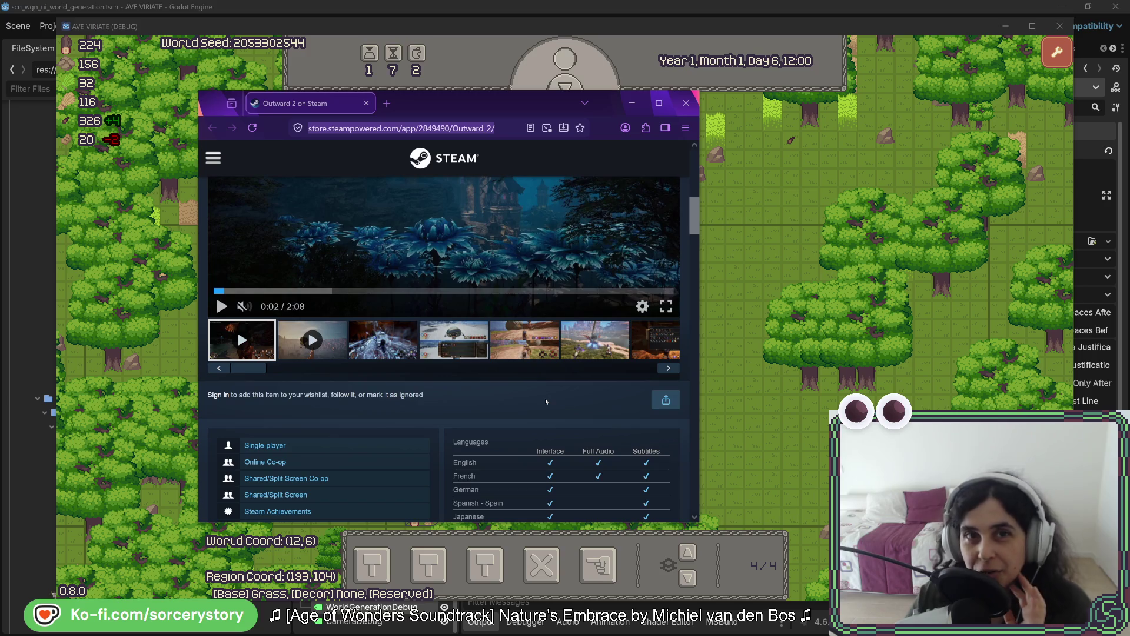
scroll(545, 387, "down", 15)
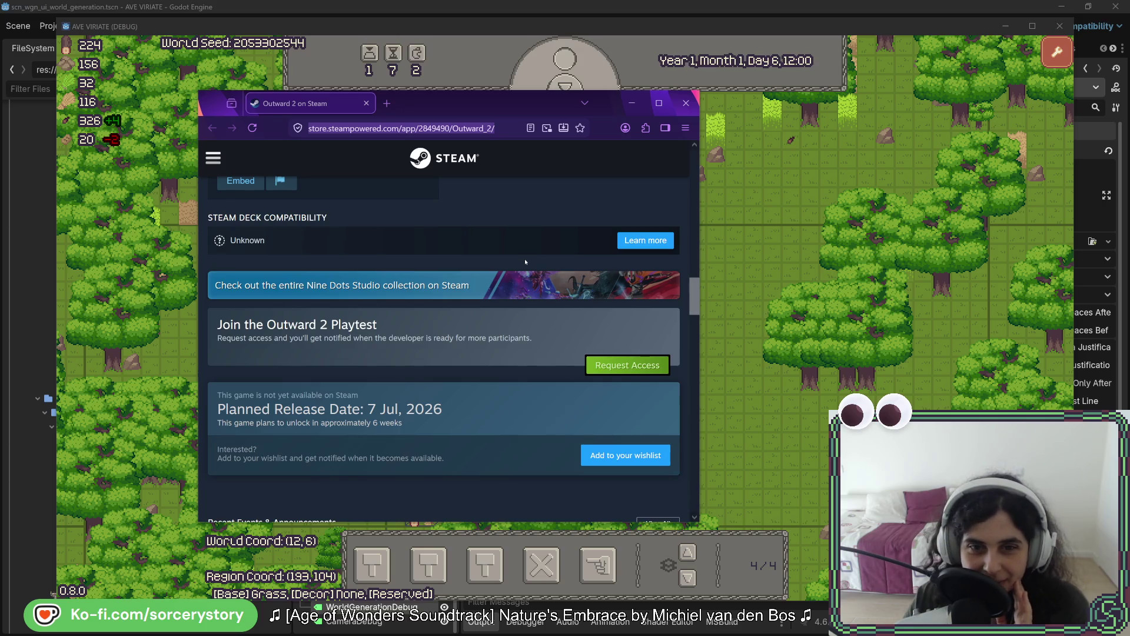
scroll(524, 270, "down", 5)
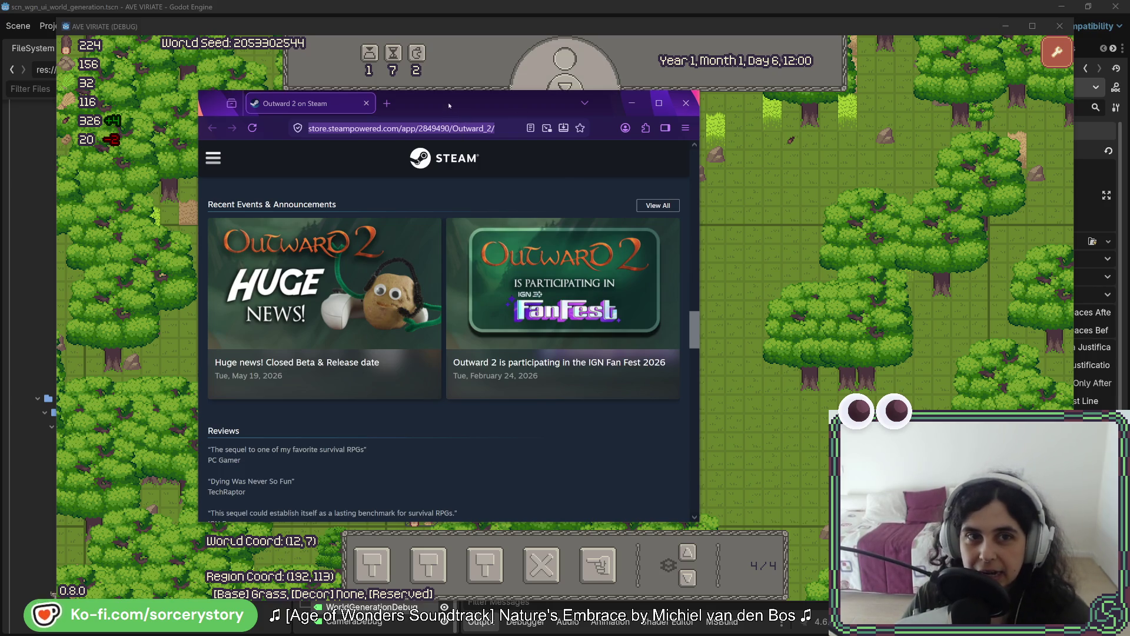
left_click(631, 103)
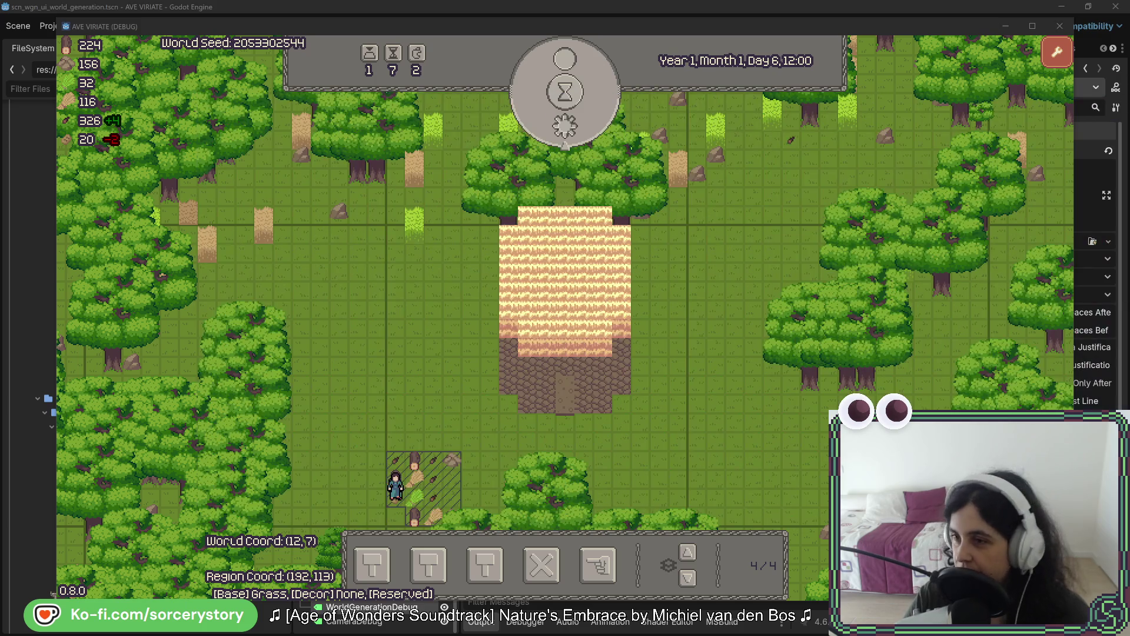
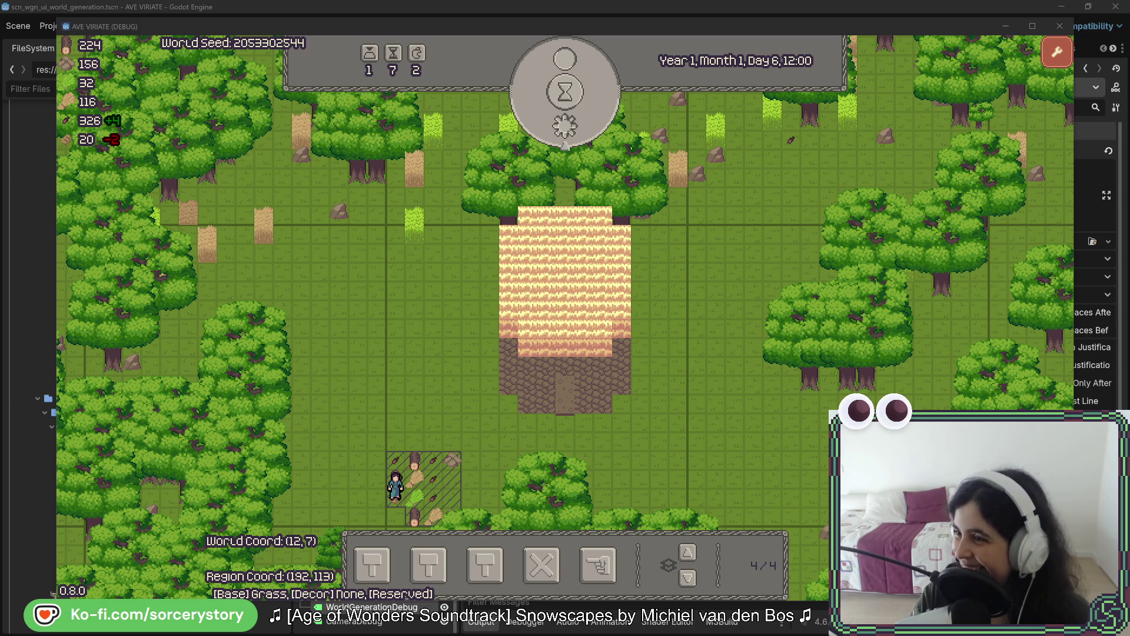
- Enlarge the stream chat window to show more history, then move it off screen
key("alt+Tab")
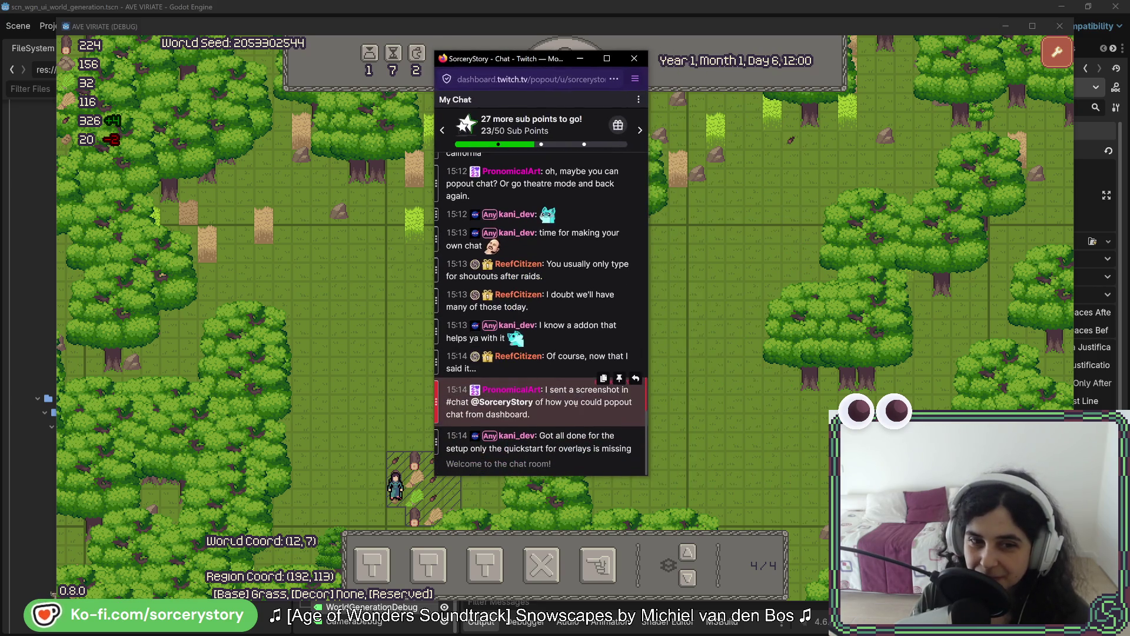
left_click_drag(550, 477, 550, 540)
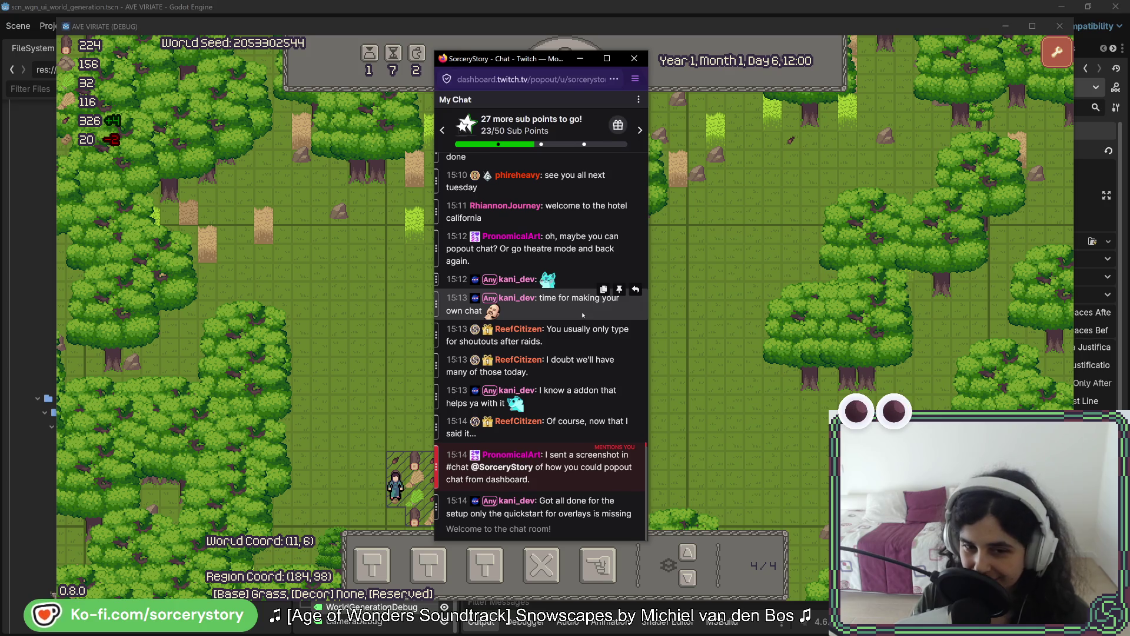
left_click(580, 58)
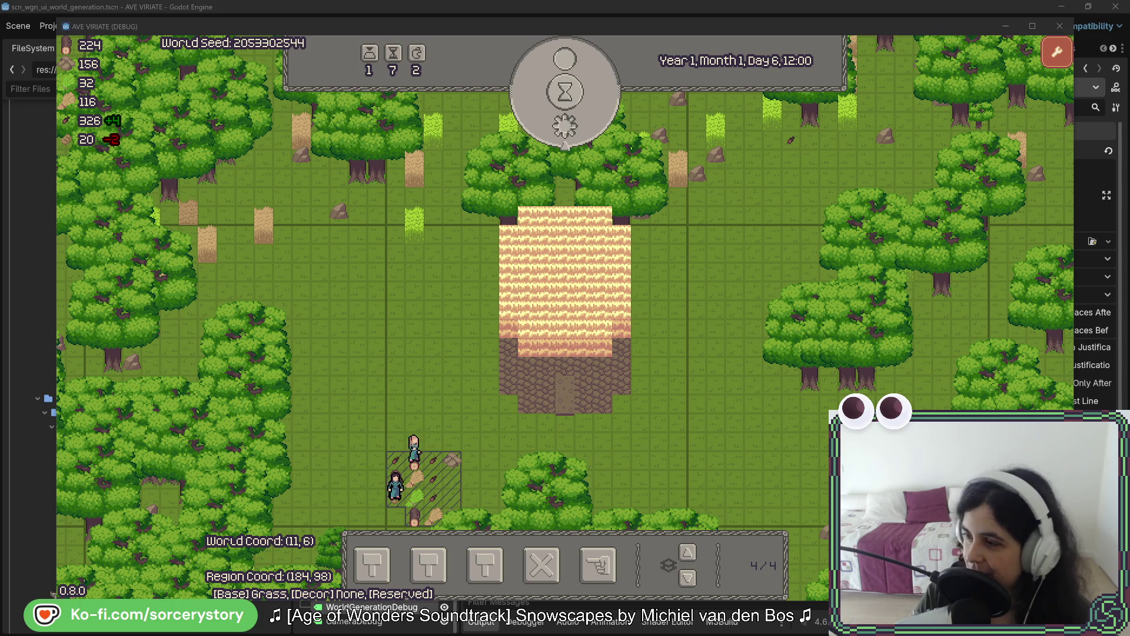
key("alt+Tab")
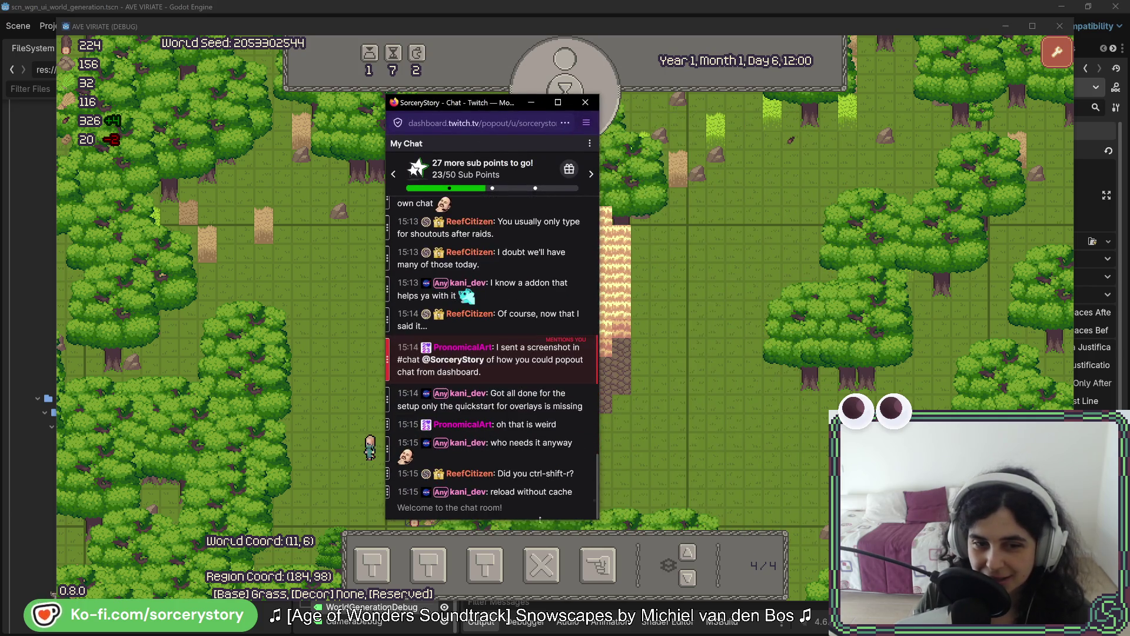
left_click_drag(565, 520, 565, 548)
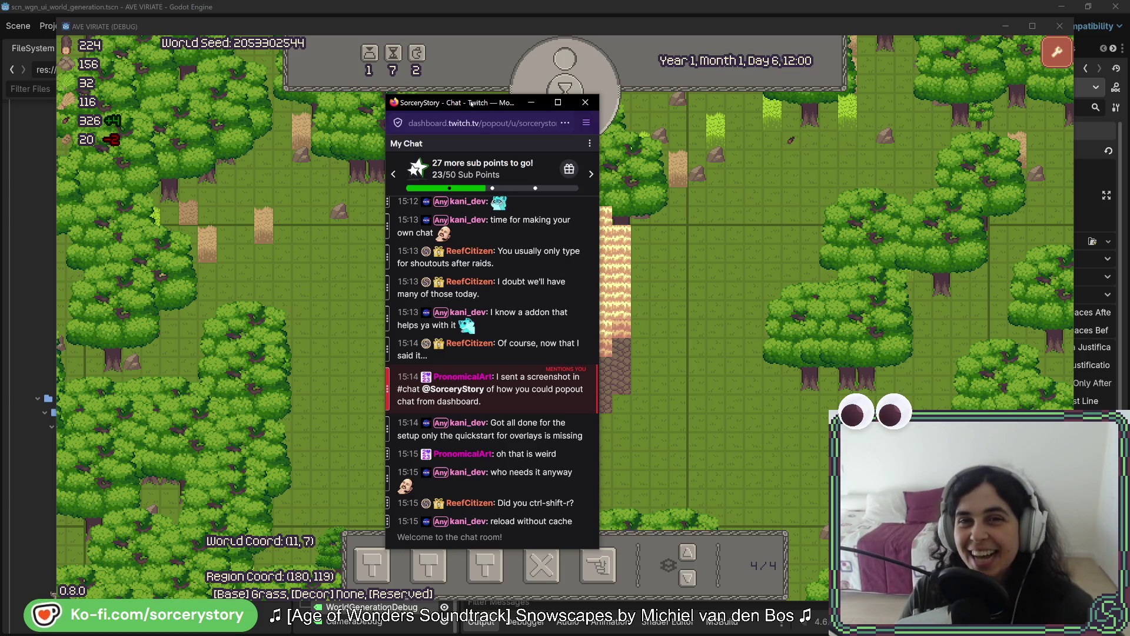
left_click_drag(471, 103, 1127, 127)
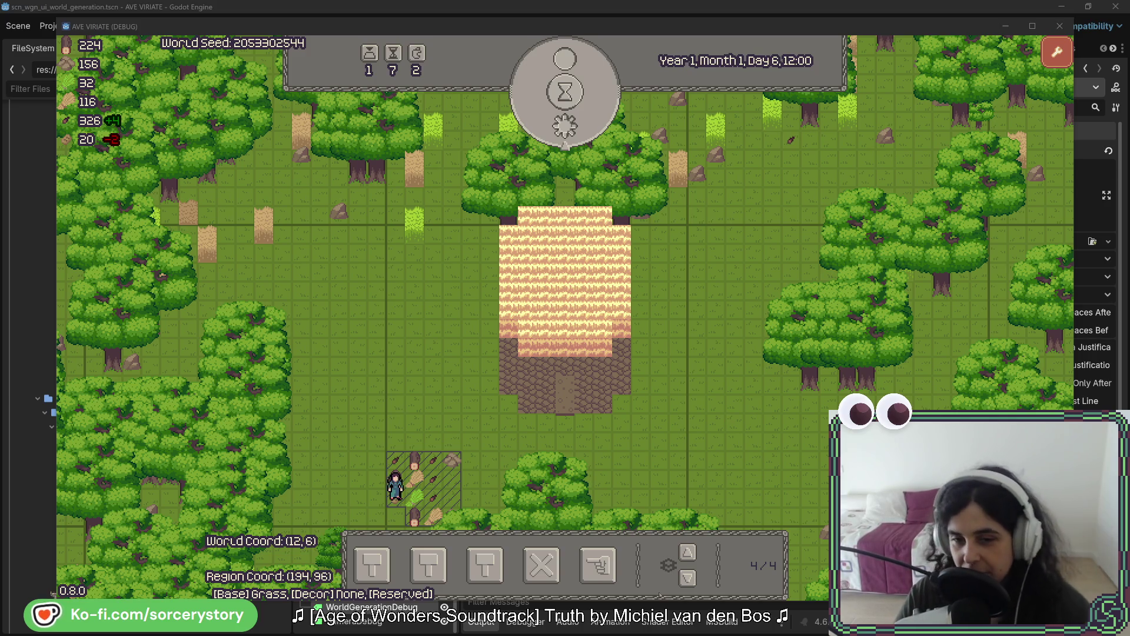
- Pass time into Day 7 and drag a row of ten beds below the roofless house
left_click(564, 132)
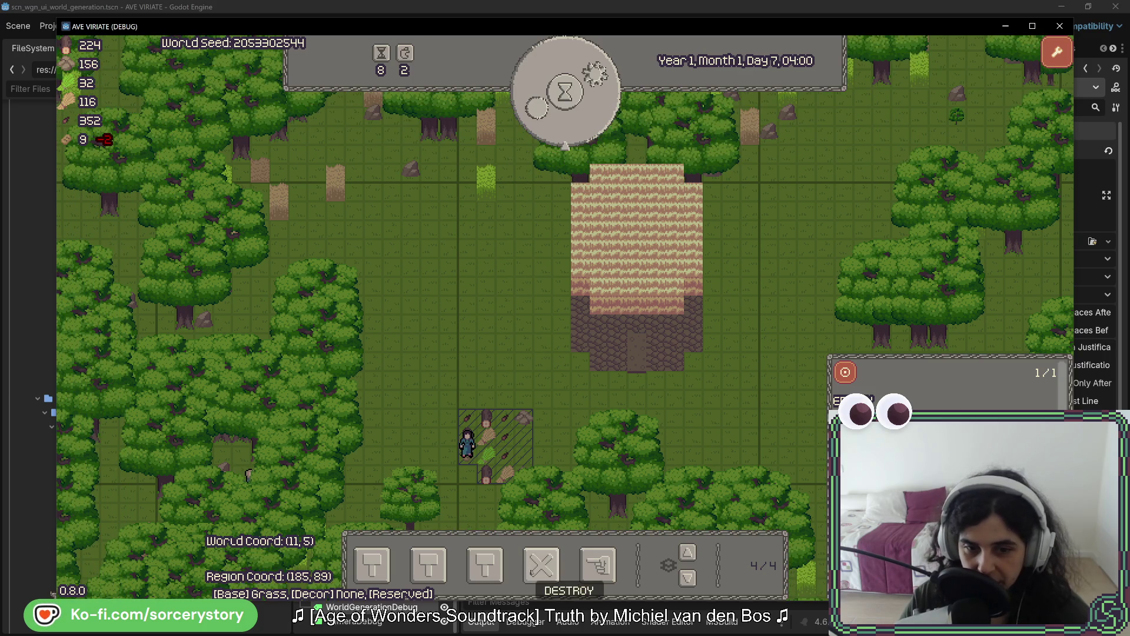
left_click(487, 568)
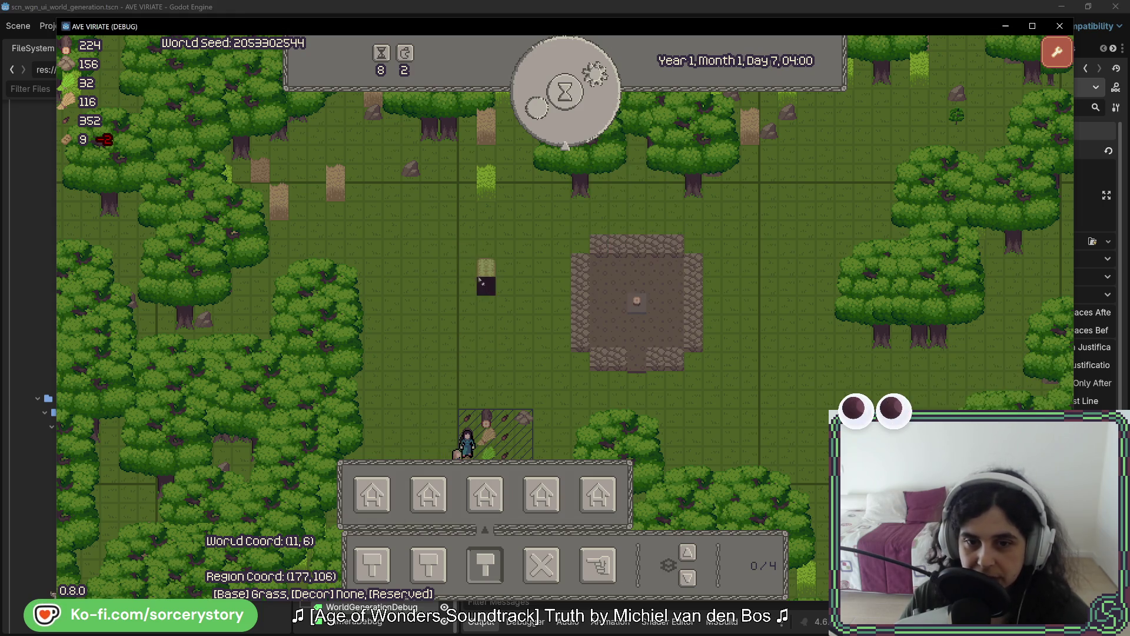
key("s")
key("d")
left_click_drag(517, 347, 693, 352)
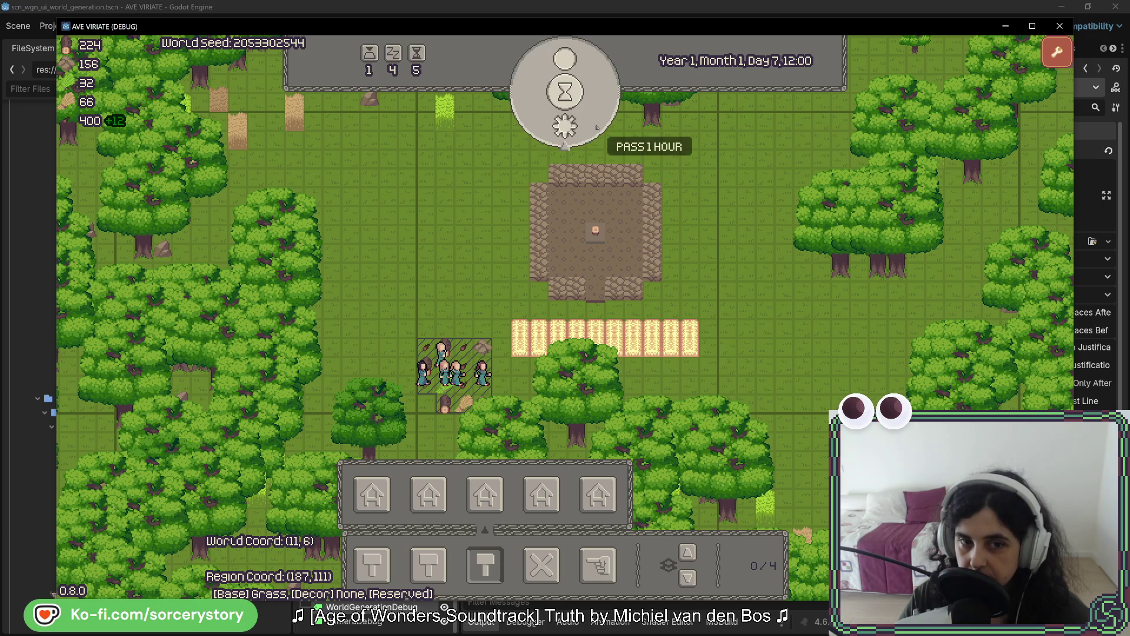
- Pass ten hours to reach Day 8, 14:00, then inspect one of the new beds
left_click(597, 127)
left_click(596, 127)
left_click(597, 126)
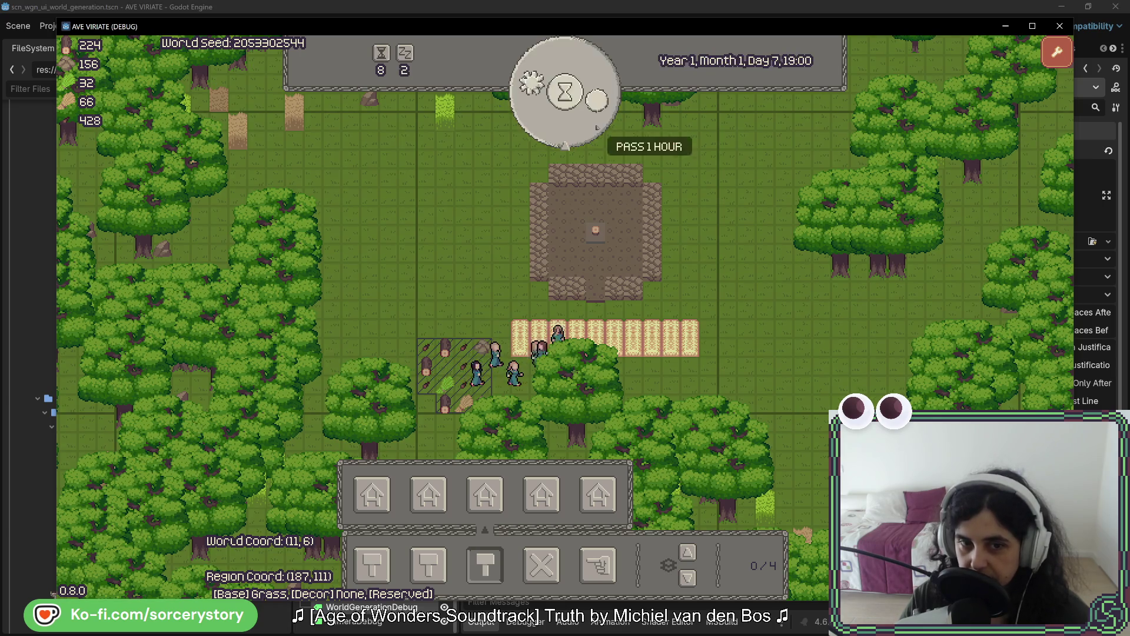
left_click(597, 127)
left_click(597, 126)
left_click(596, 126)
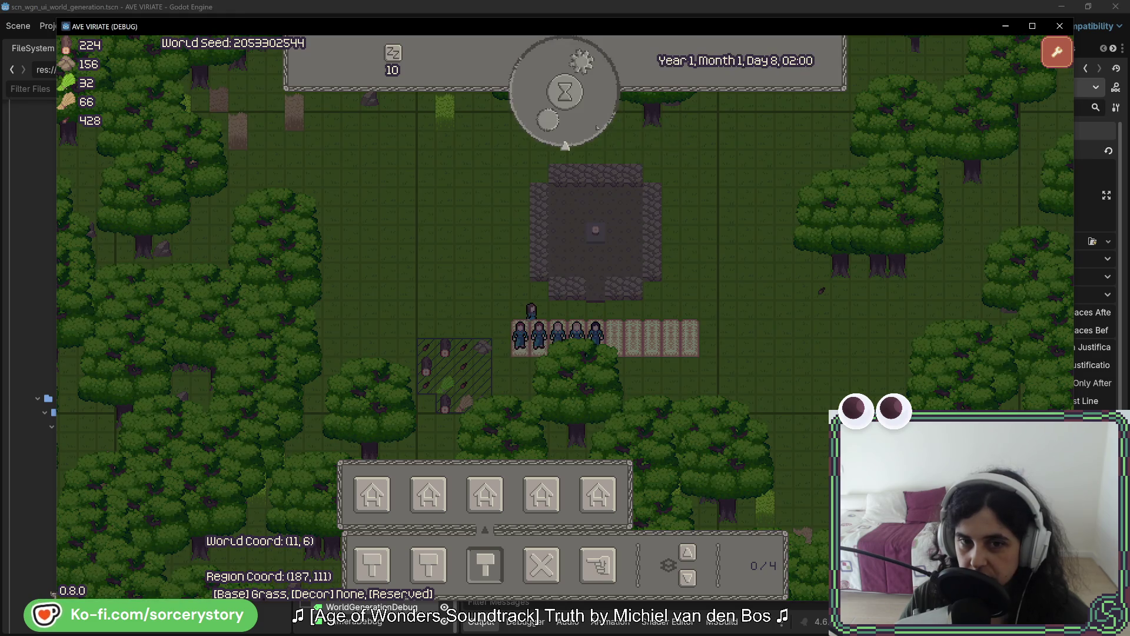
left_click(597, 126)
left_click(596, 127)
left_click(597, 127)
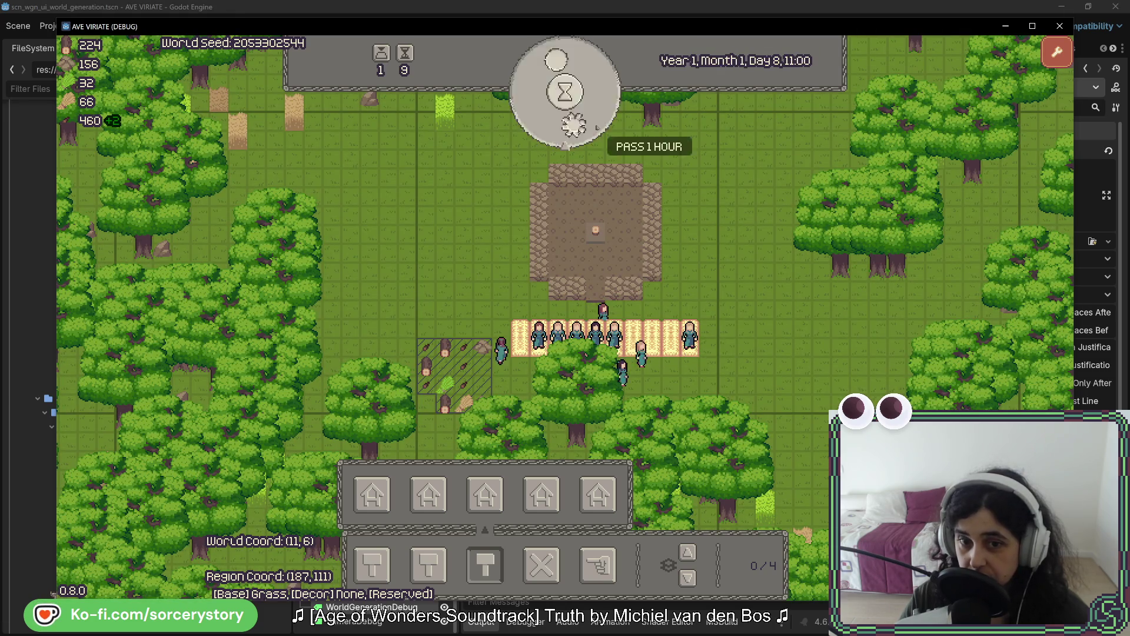
left_click(597, 127)
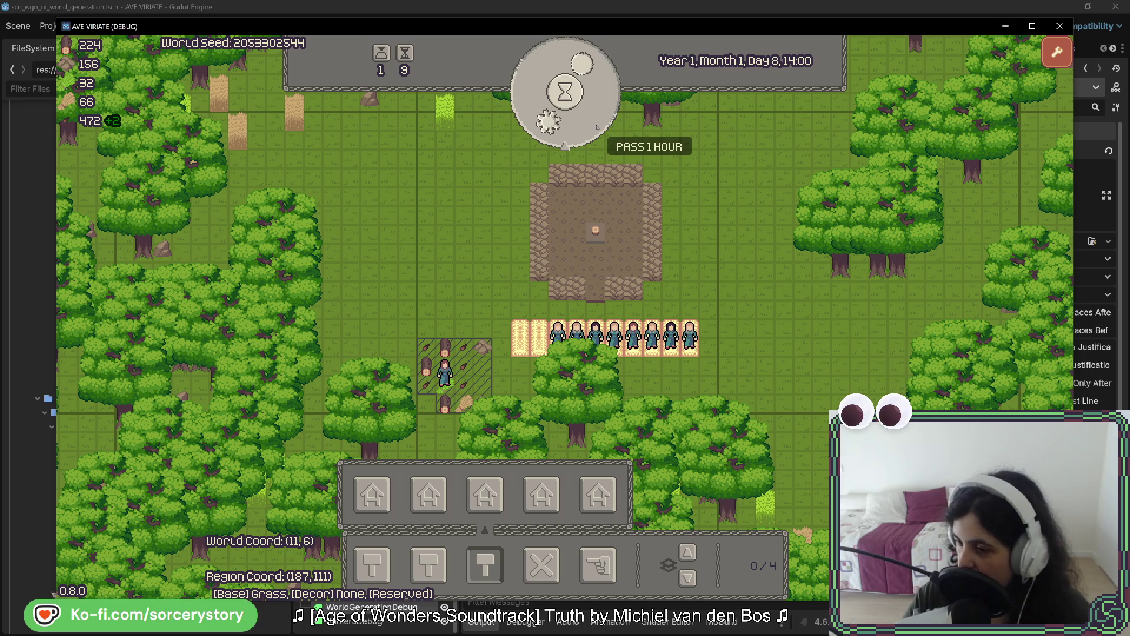
left_click(694, 341)
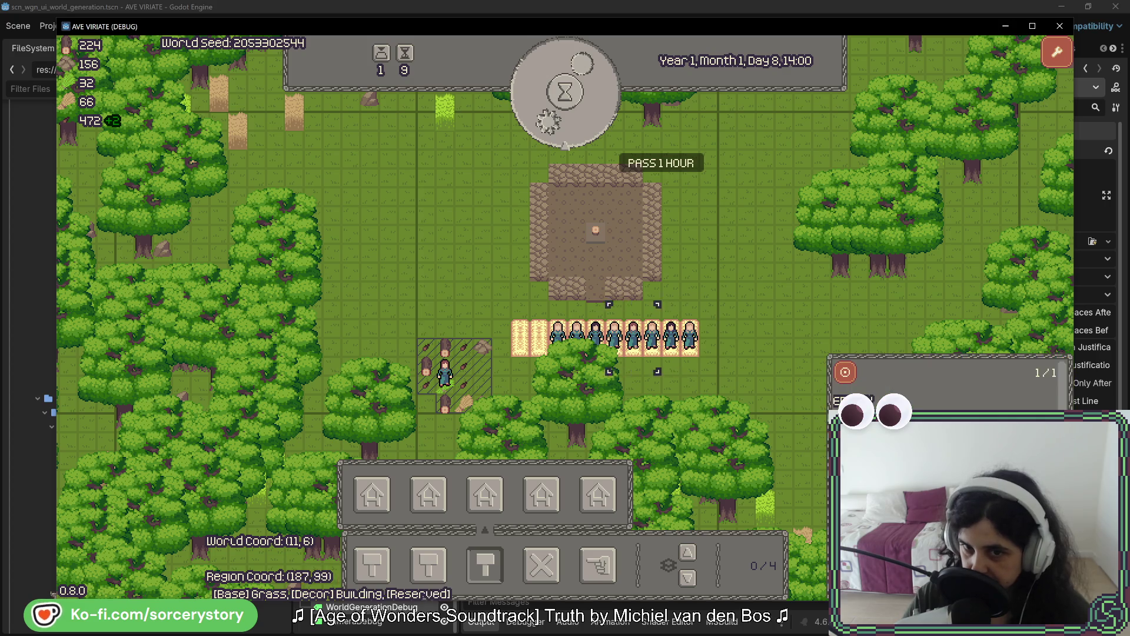
- Deselect the bed, recentre the map on the settlement, and pass hours to Day 11, 00:00
left_click(722, 253)
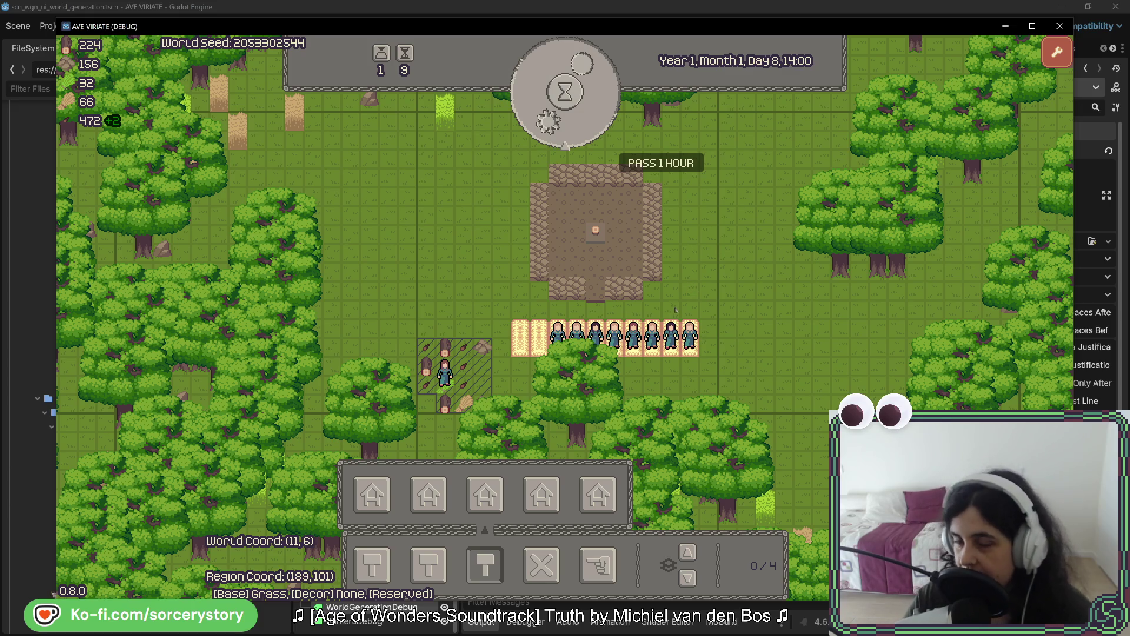
left_click_drag(682, 288, 675, 345)
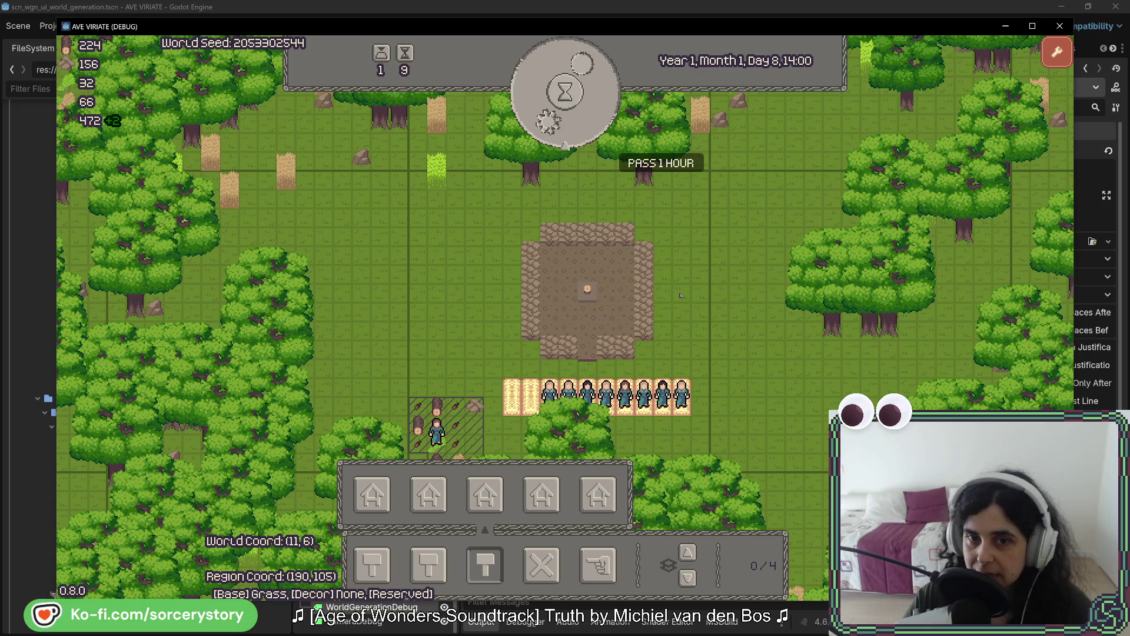
left_click(579, 118)
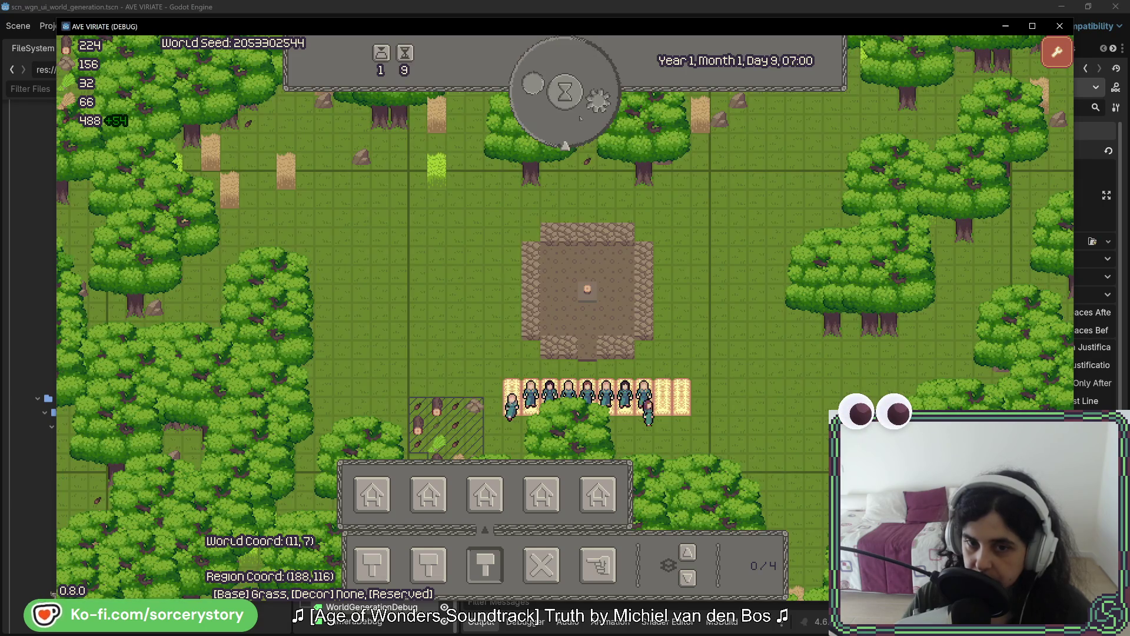
left_click(579, 118)
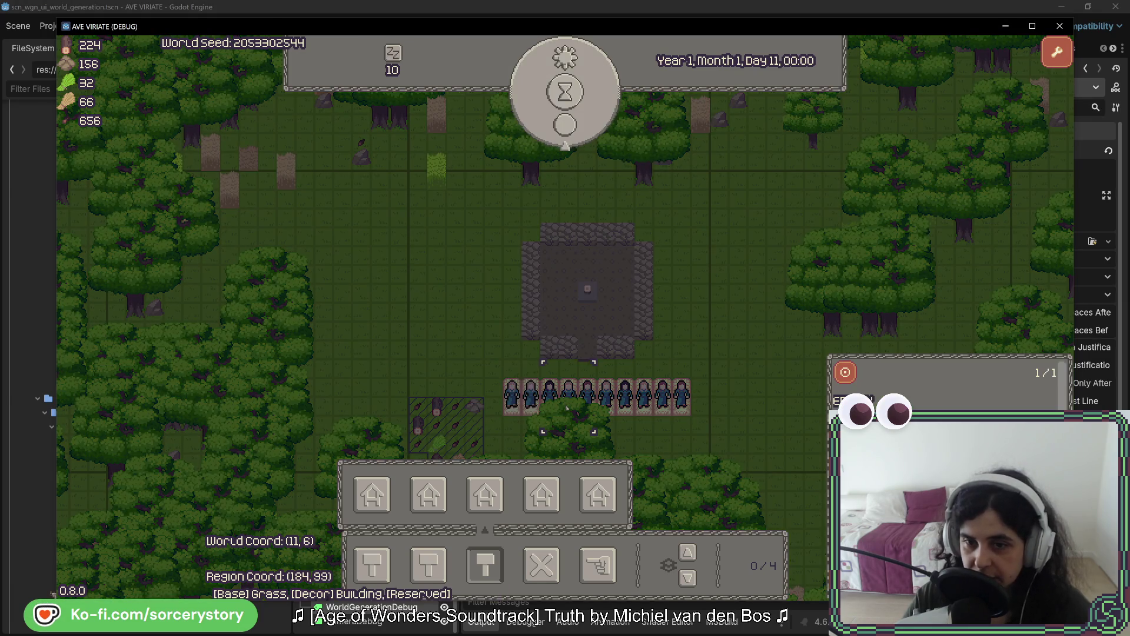
- Inspect a sleeping villager, pass an hour to 06:00, then inspect an oak tree and Character4
left_click(567, 406)
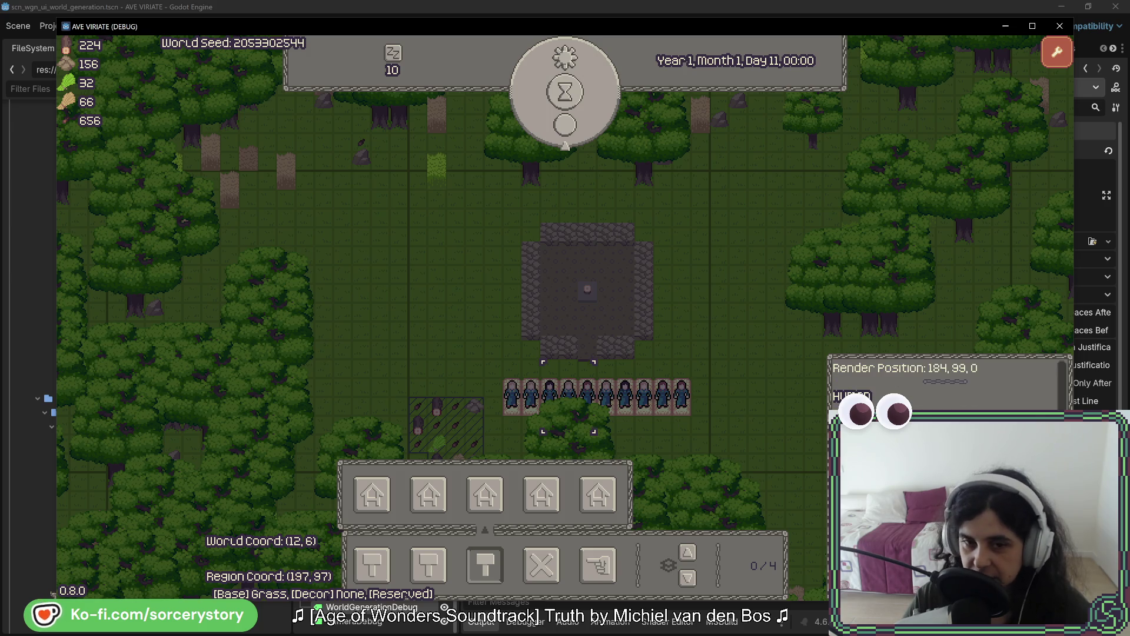
left_click(623, 149)
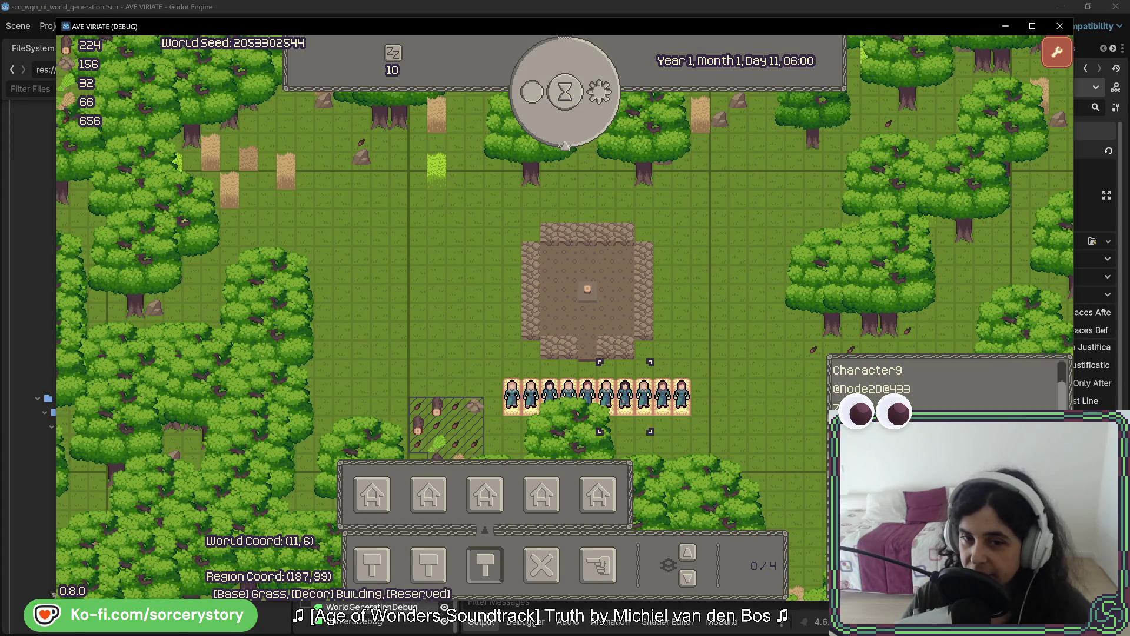
left_click(942, 162)
left_click(643, 398)
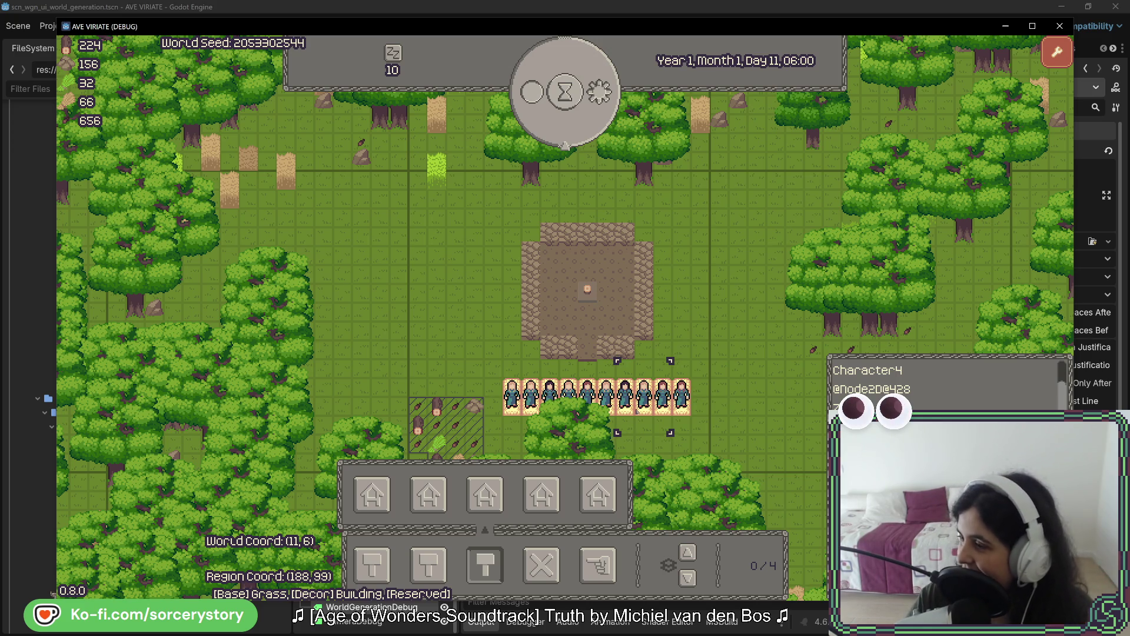
key("Escape")
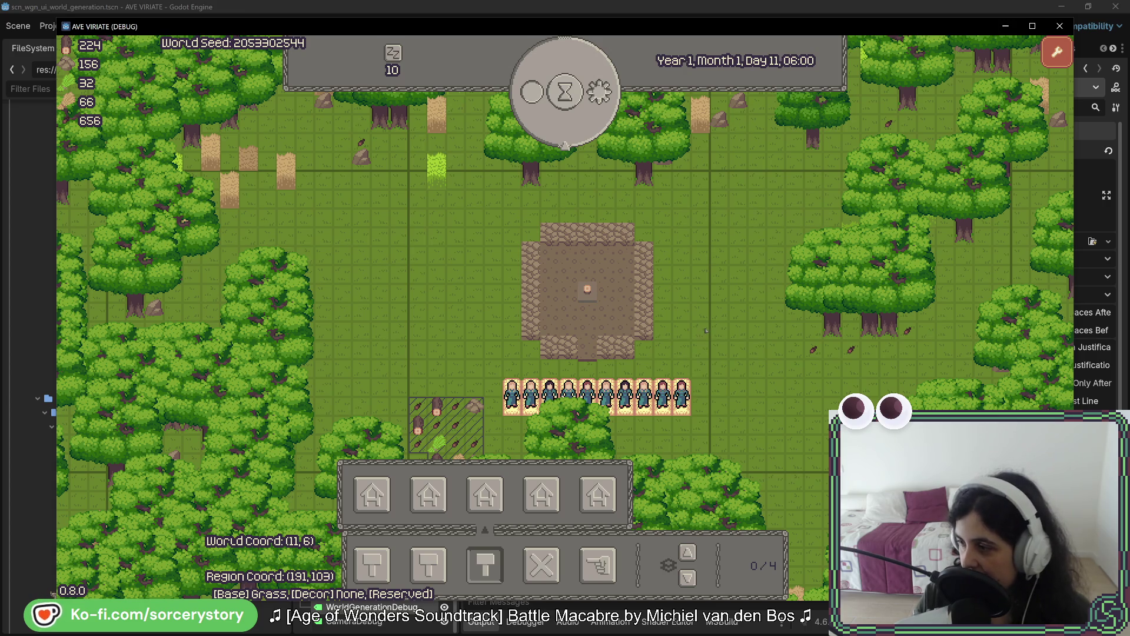
- Check a bed, then pan the map toward the top-left forest and back to the settlement
left_click(682, 396)
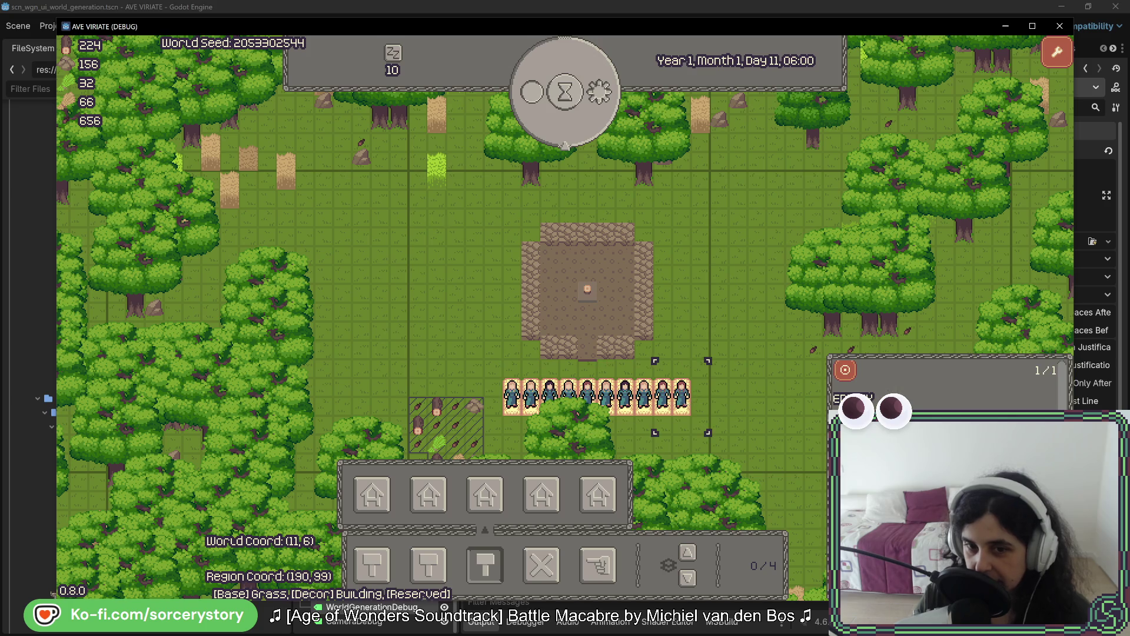
left_click(705, 305)
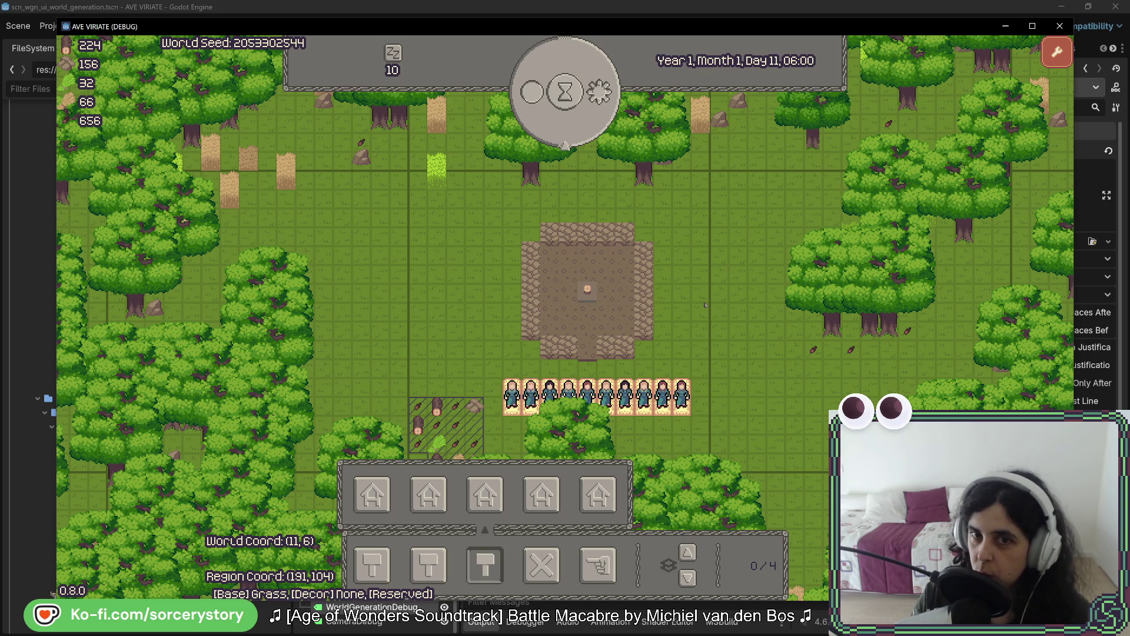
key("w")
key("d")
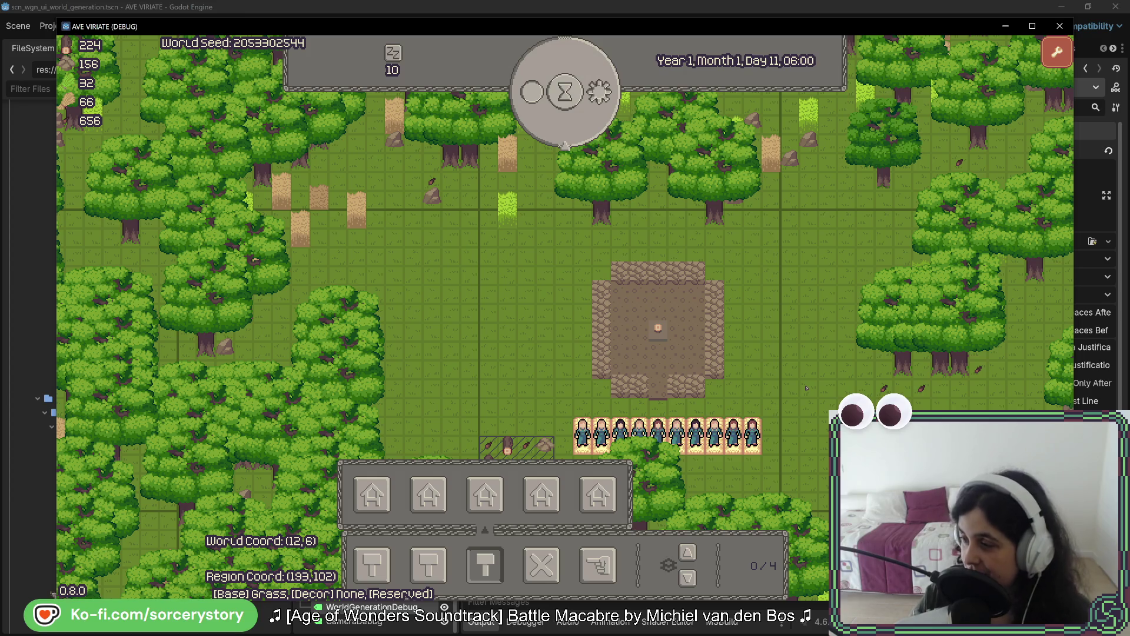
key("a")
key("w")
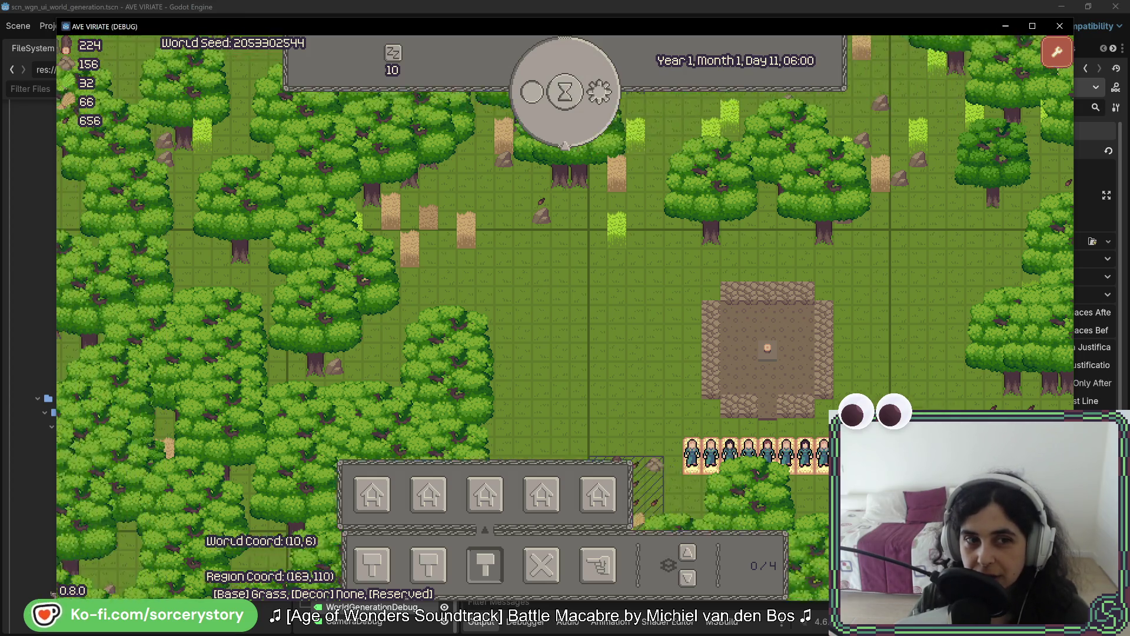
key("d")
key("s")
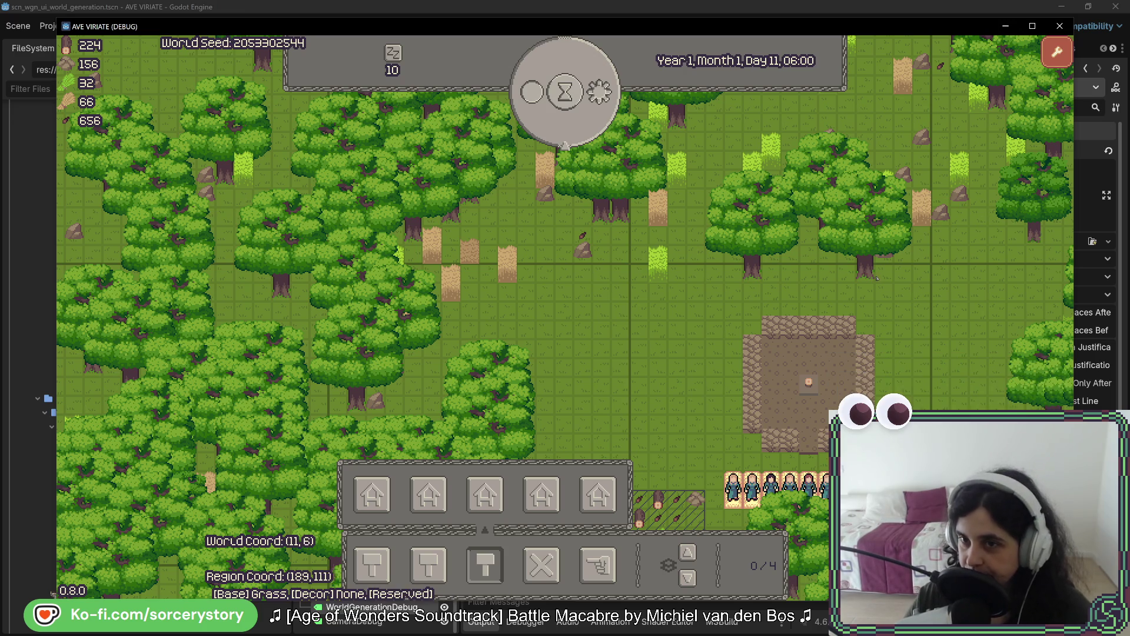
- Pan around the map, centre the view on the ten settlers, and stop the running game
key("Down")
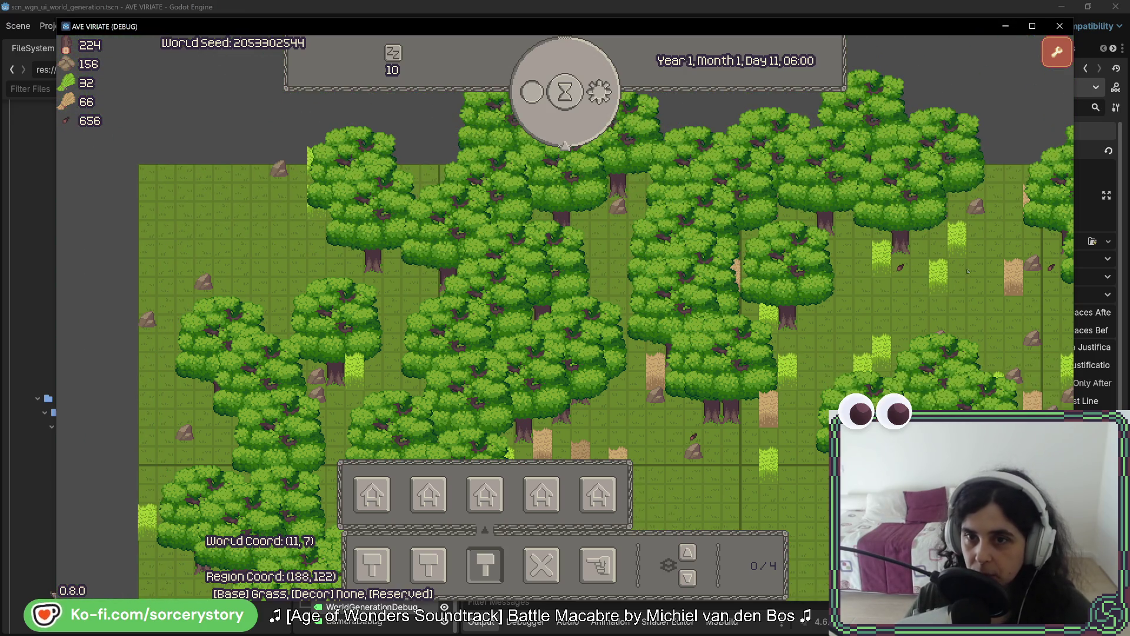
key("Right")
key("Right")
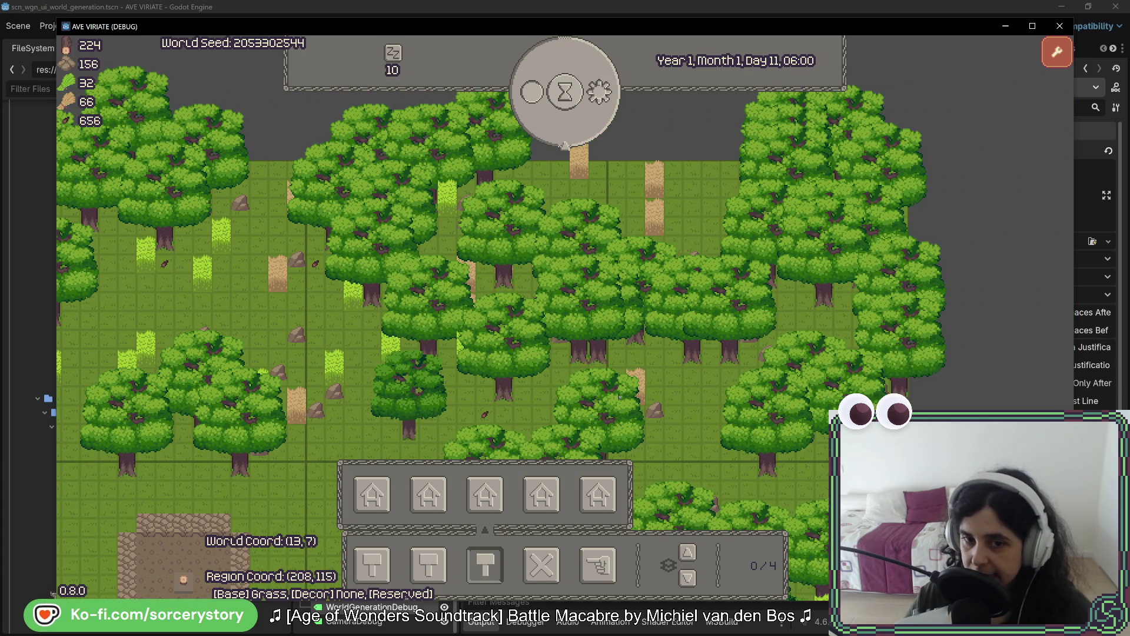
key("Left")
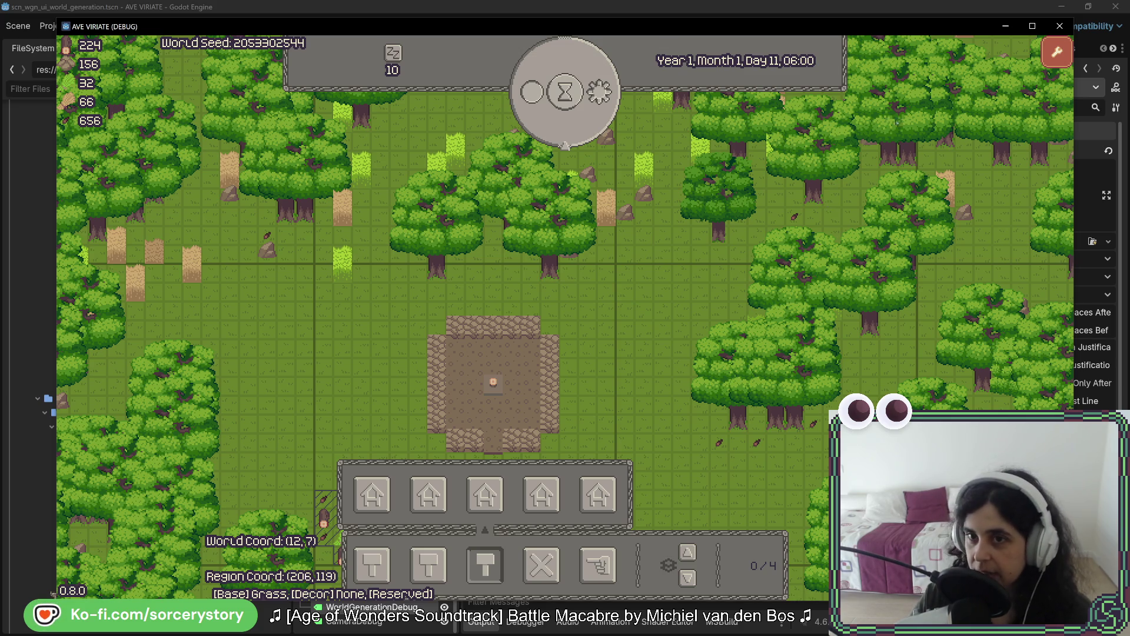
key("w")
key("d")
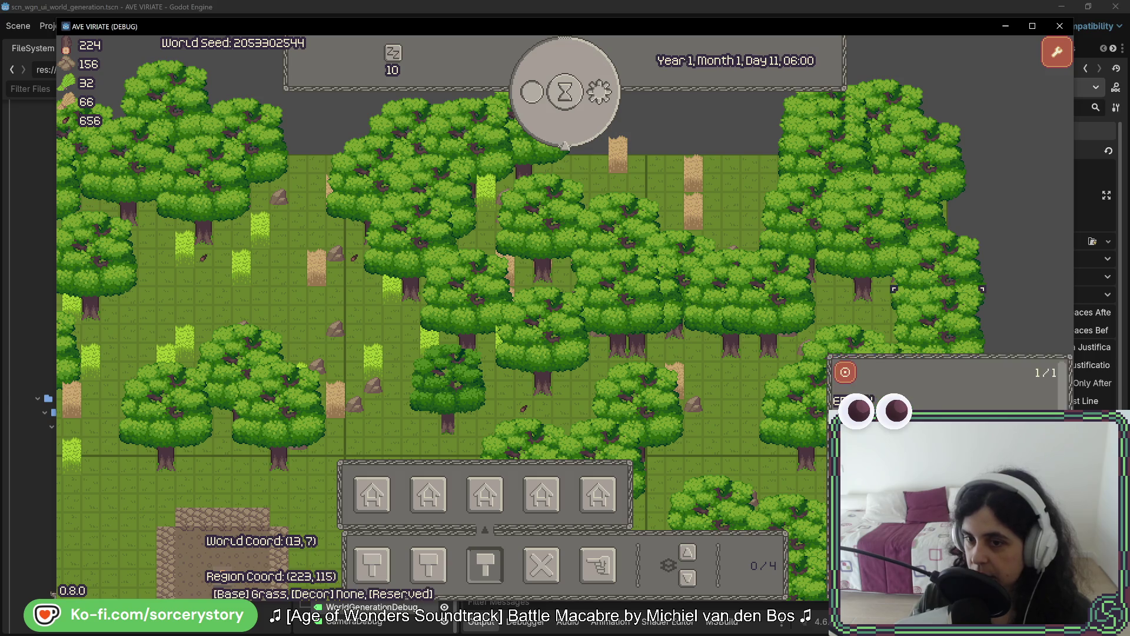
key("s")
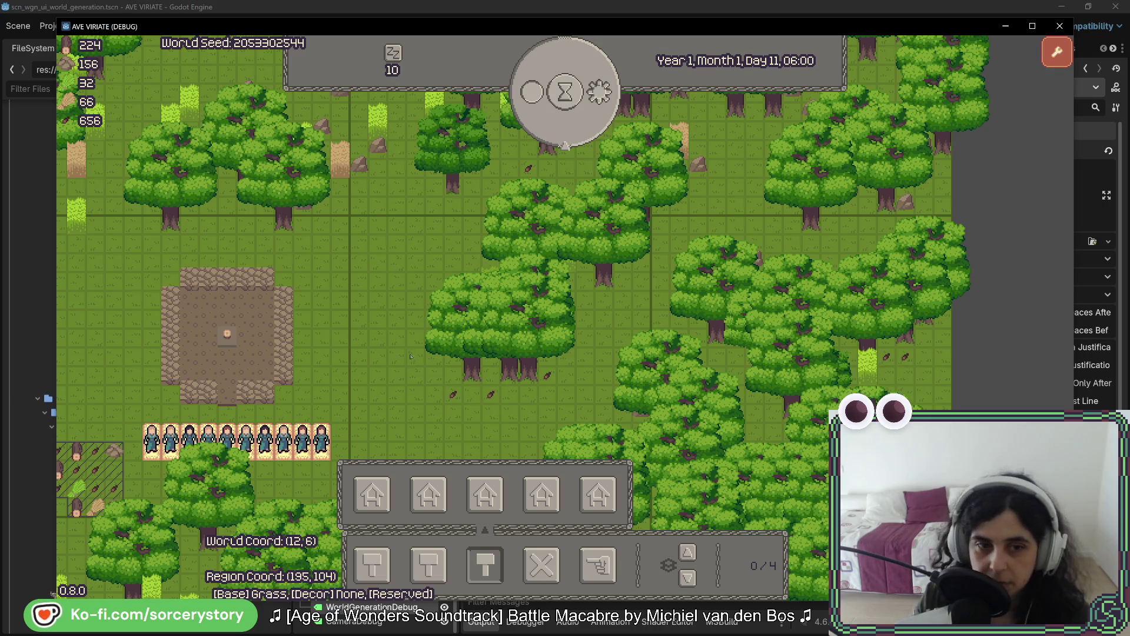
key("space")
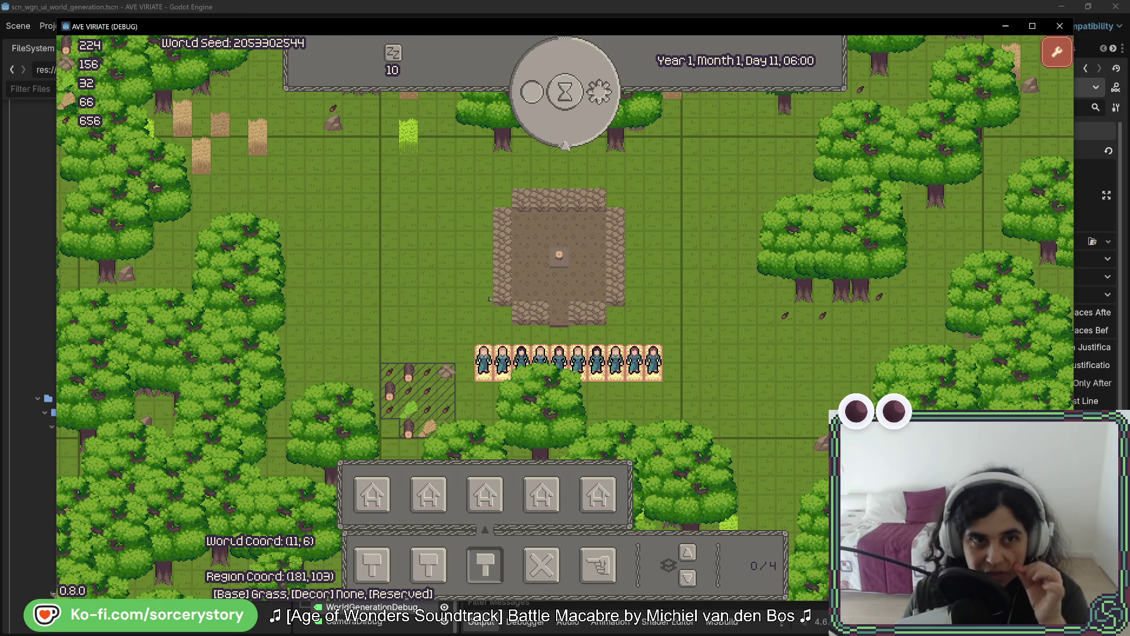
left_click(1059, 26)
- Launch the [DEBUG] New Game (WorldGen) scene and reseed the terrain map fourteen times
left_click(927, 27)
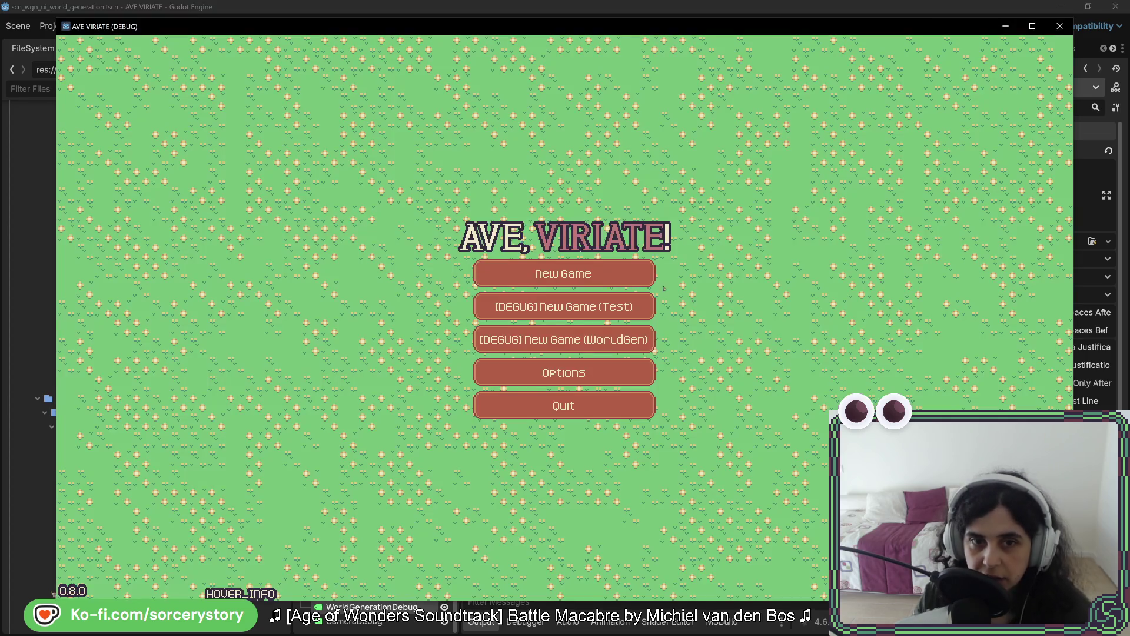
left_click(563, 339)
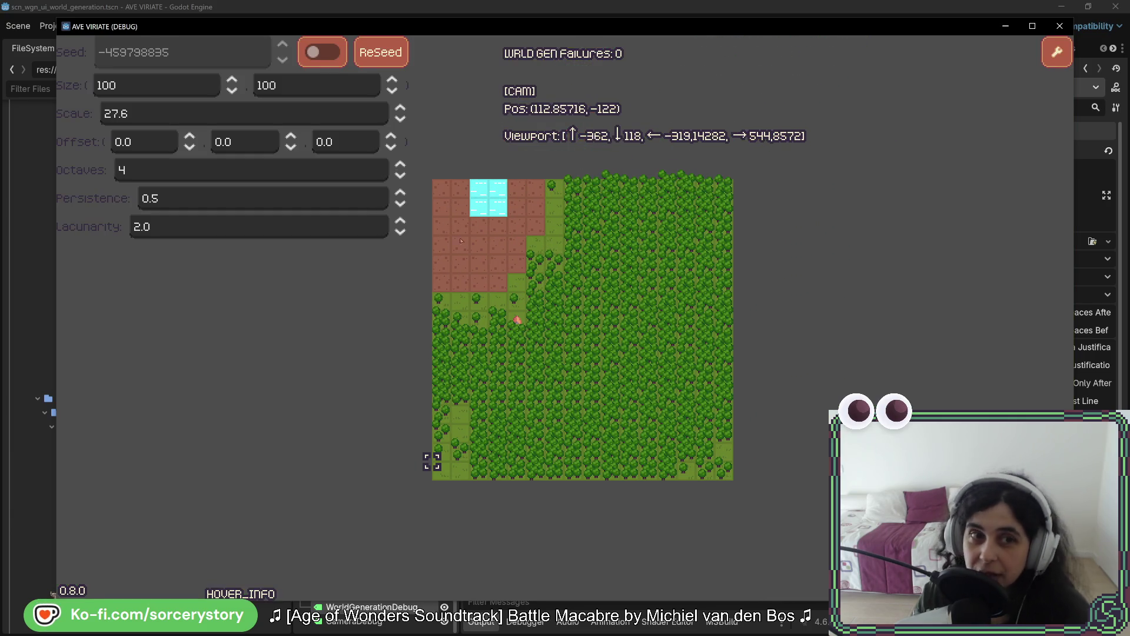
left_click(380, 52)
left_click(381, 52)
left_click(381, 51)
left_click(381, 53)
left_click(380, 53)
left_click(380, 53)
left_click(380, 53)
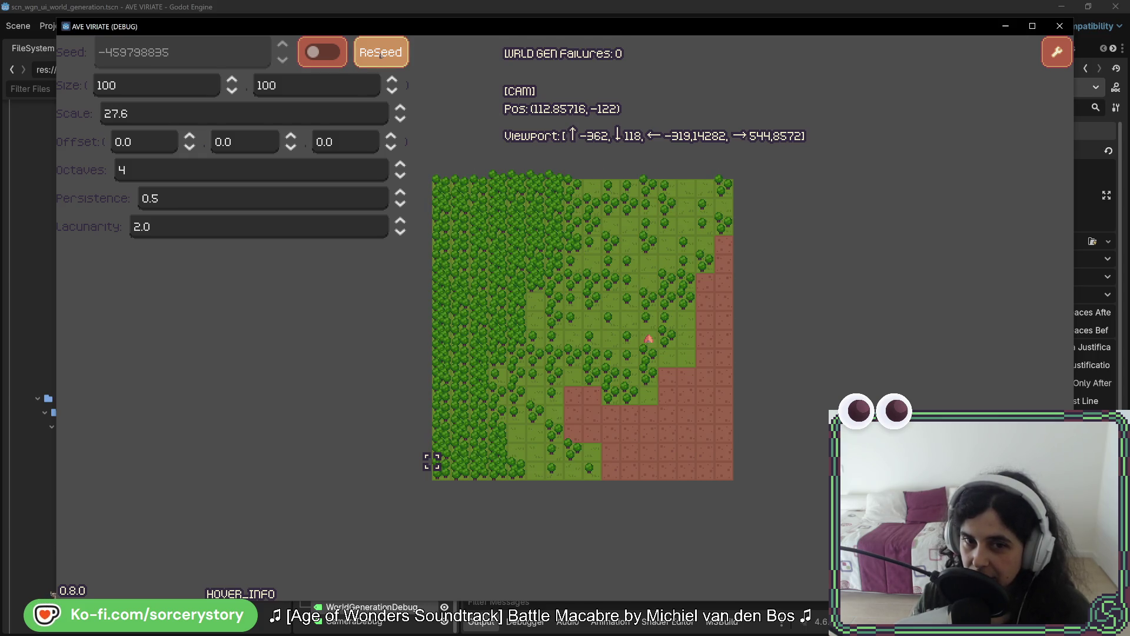
left_click(380, 52)
left_click(380, 53)
left_click(380, 53)
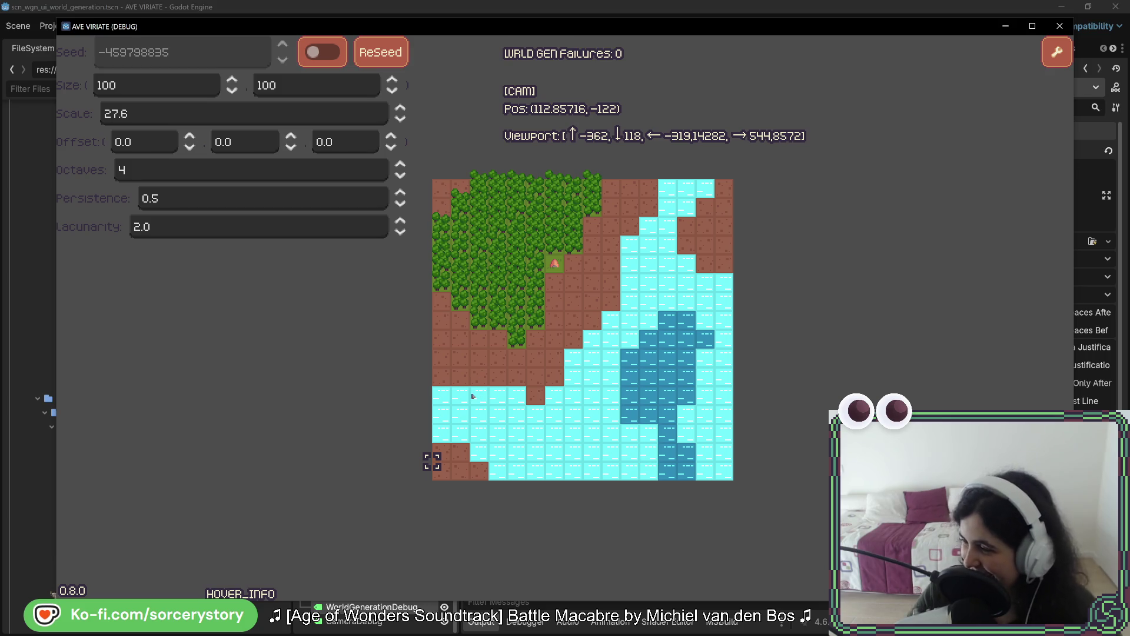
left_click(382, 58)
left_click(383, 58)
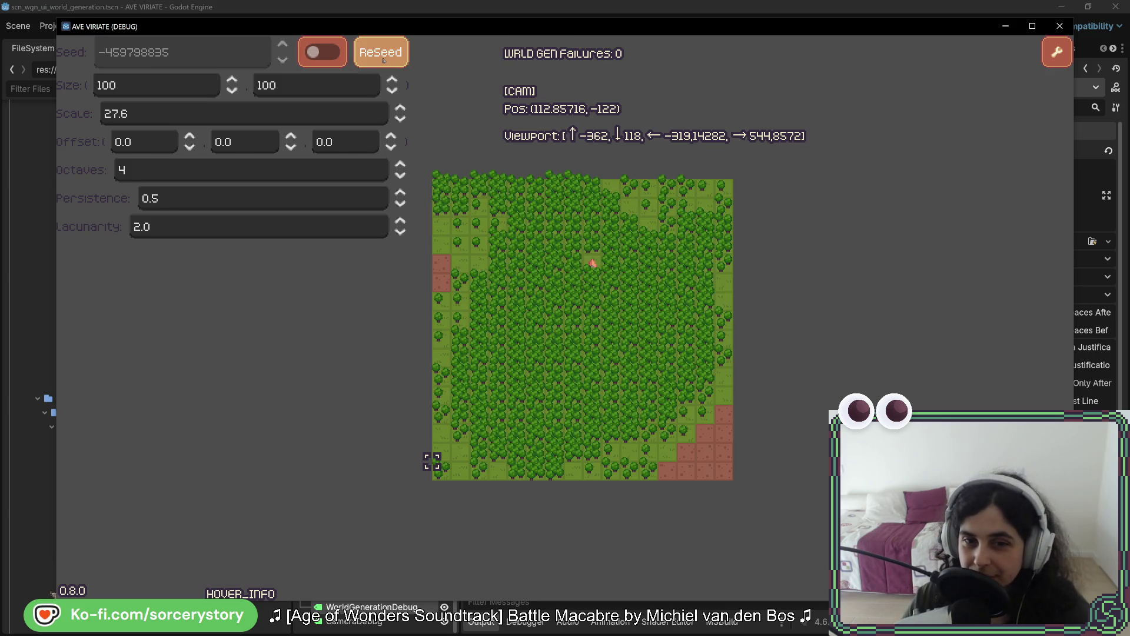
left_click(383, 57)
left_click(383, 59)
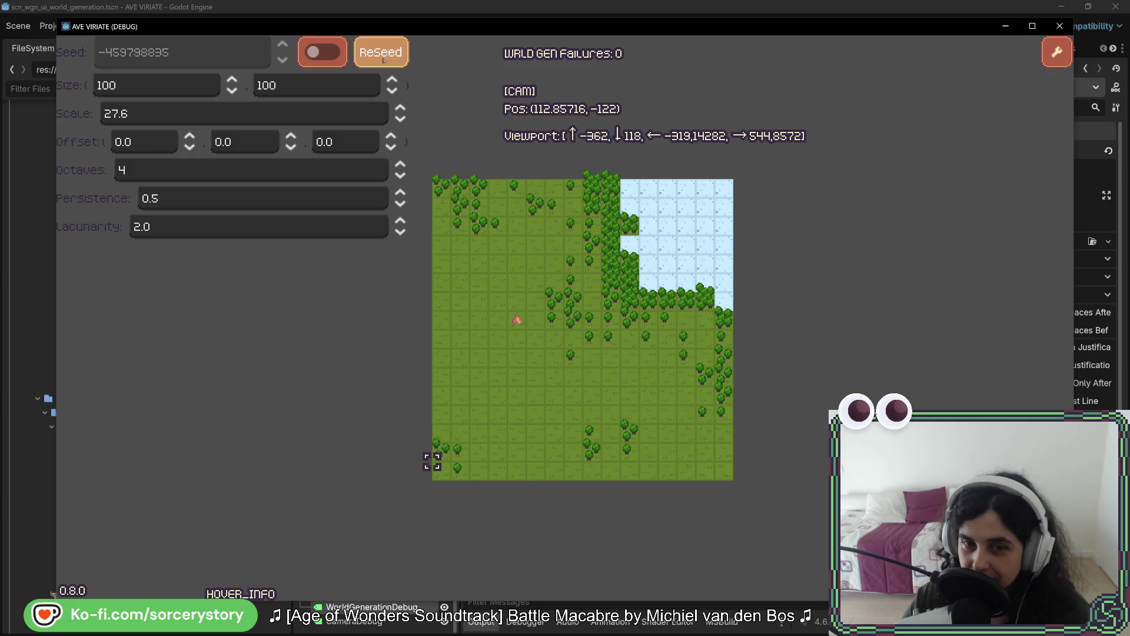
- Select and cycle between the two map Size fields
double_click(105, 85)
key("Tab")
key("shift+Tab")
key("Tab")
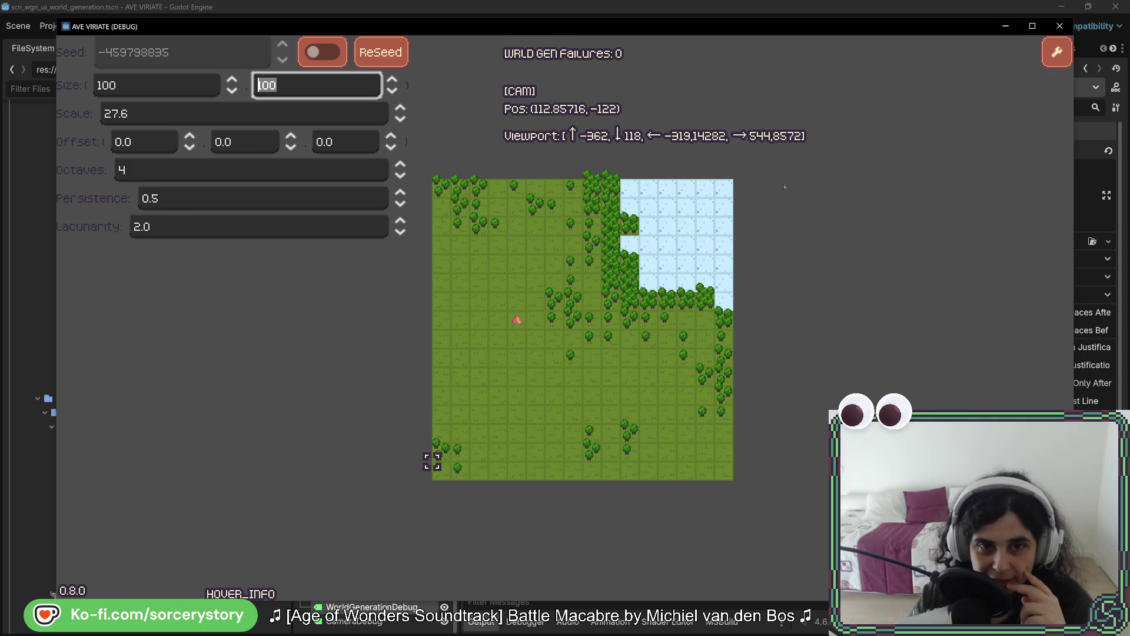
key("shift+Tab")
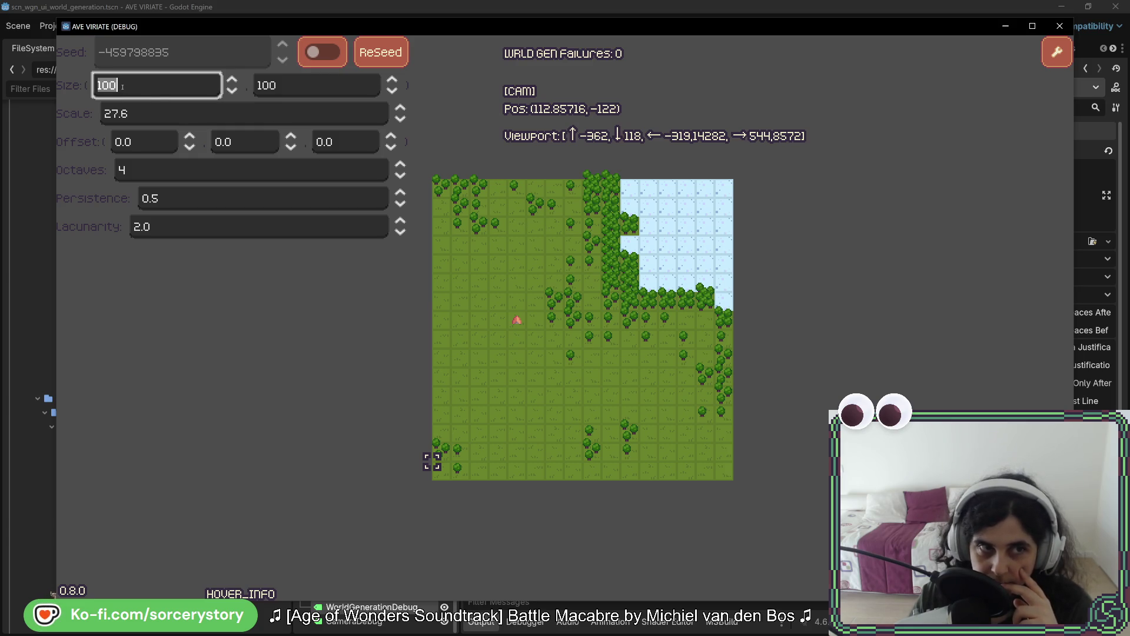
left_click_drag(277, 86, 260, 86)
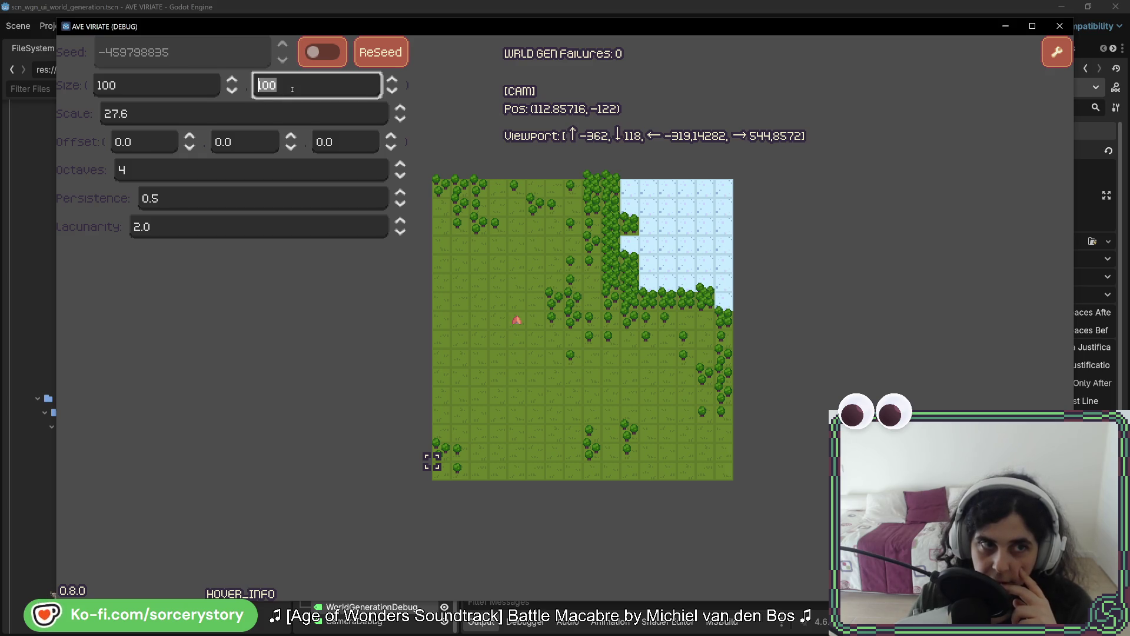
key("shift+Tab")
key("Tab")
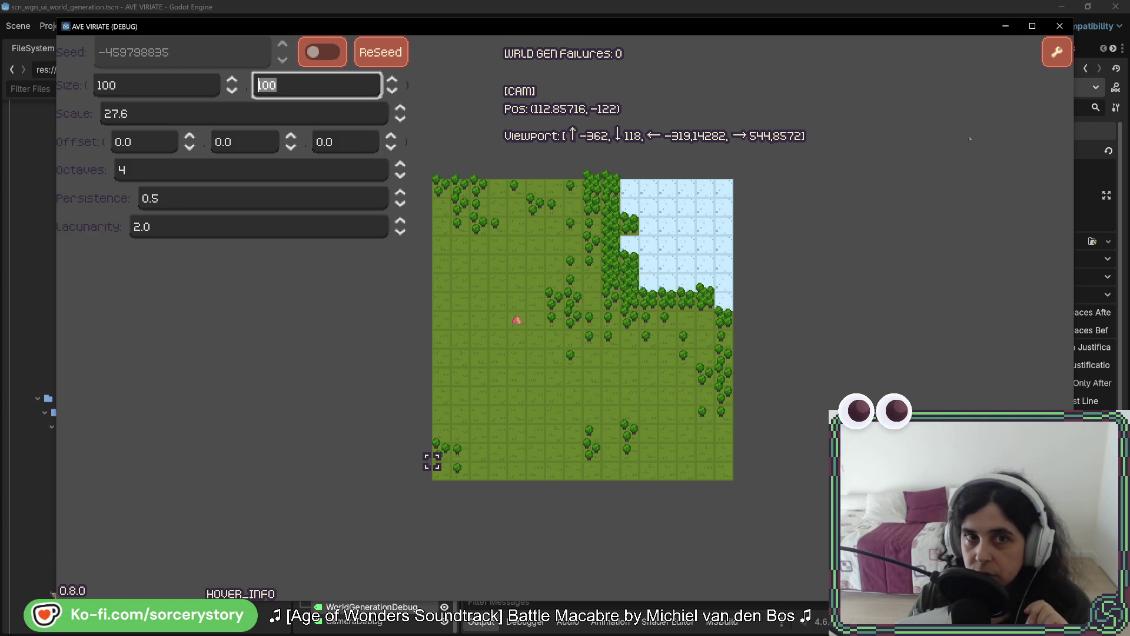
- Reseed the terrain map eight more times, then stop the game and return to the editor
left_click(385, 59)
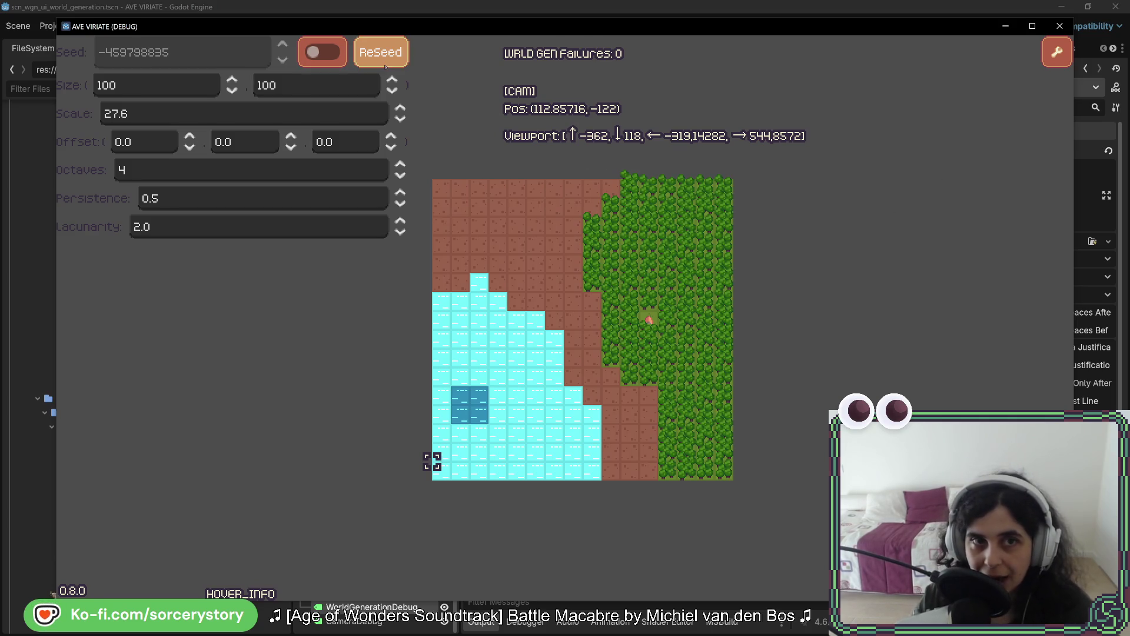
left_click(385, 59)
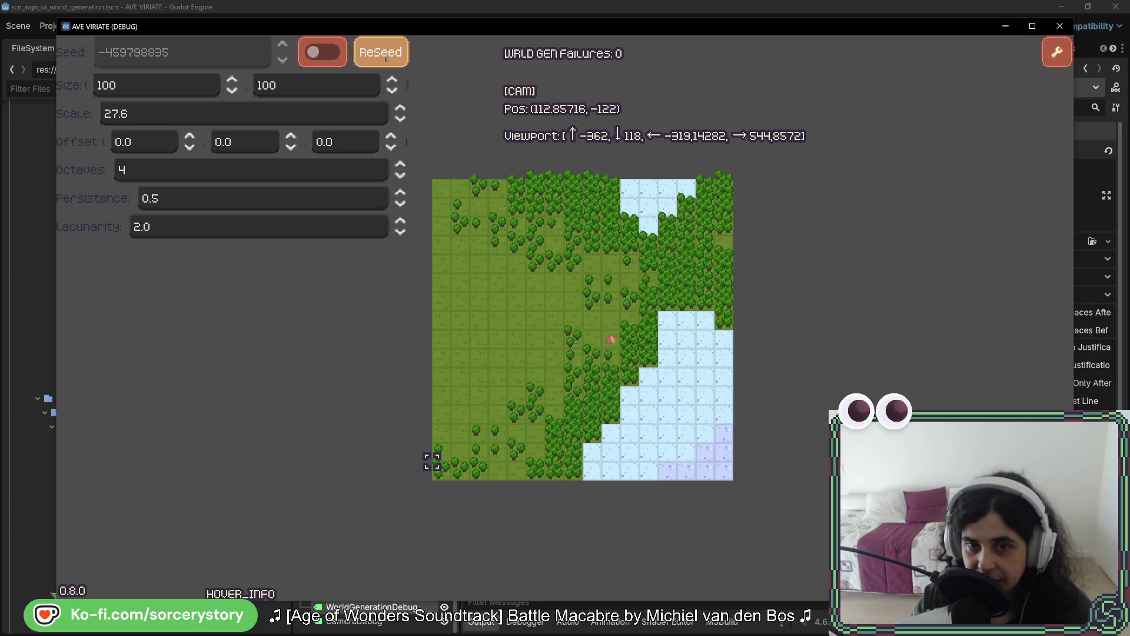
left_click(385, 59)
left_click(385, 59)
left_click(385, 59)
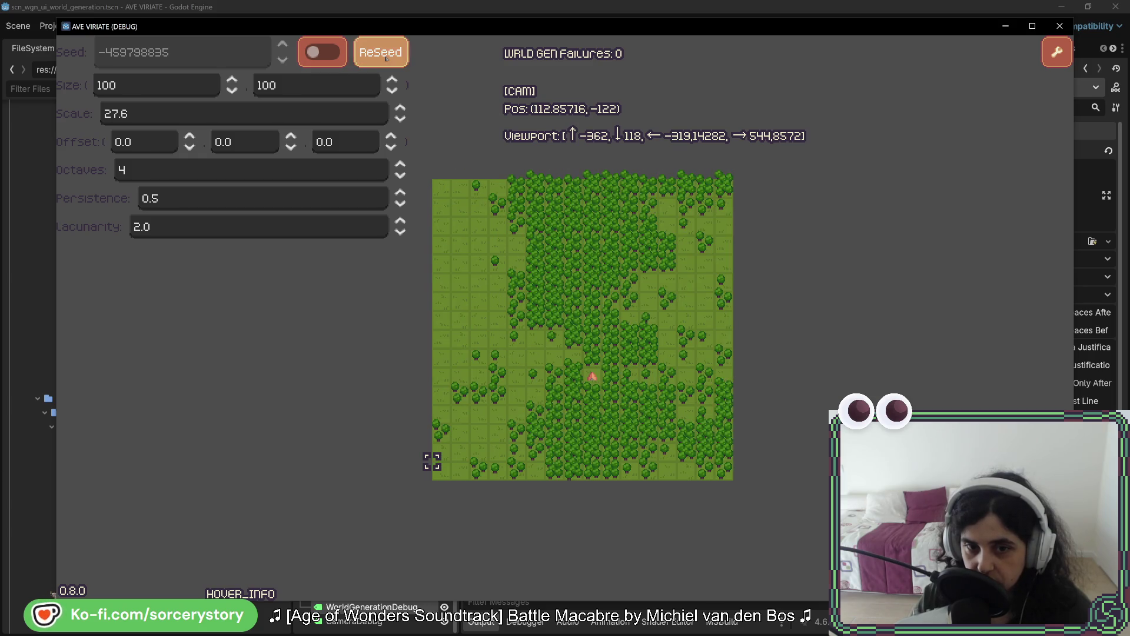
left_click(387, 58)
left_click(387, 58)
left_click(388, 56)
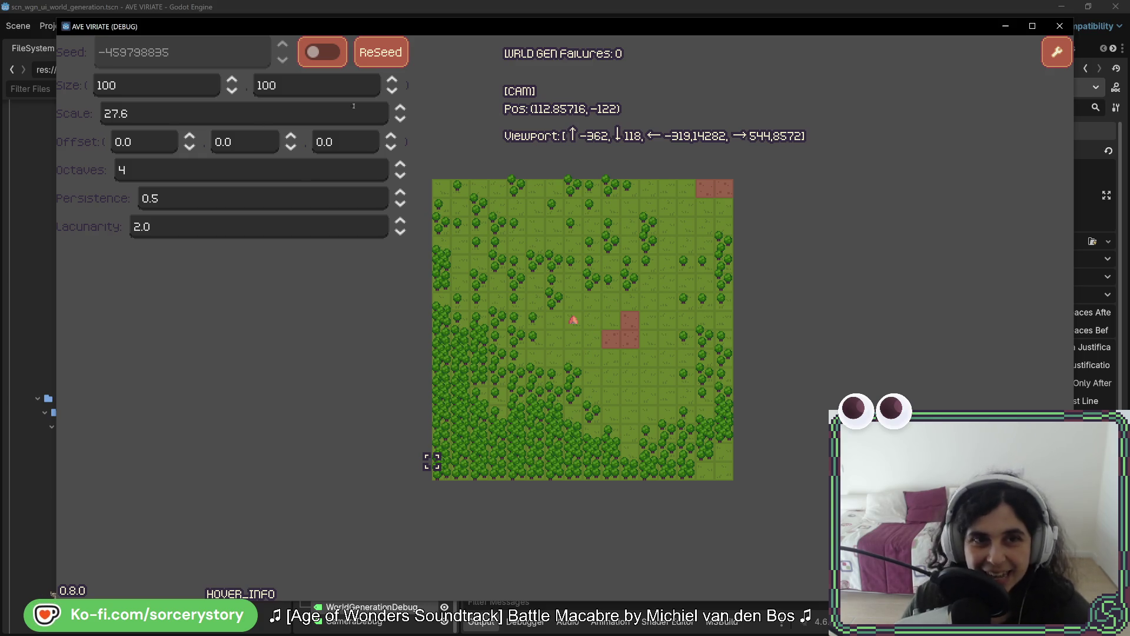
left_click(1059, 26)
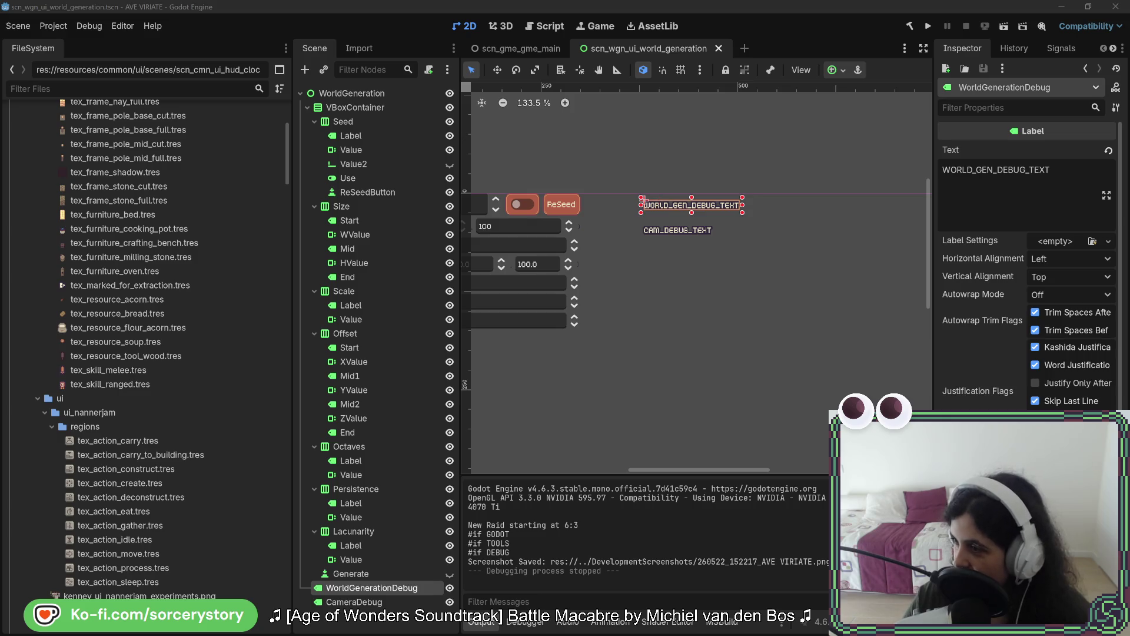
- In Rider, navigate through the decorators to the GenerateNewChunksAroundWorldPosition definition
key("alt+Tab")
left_click(566, 344)
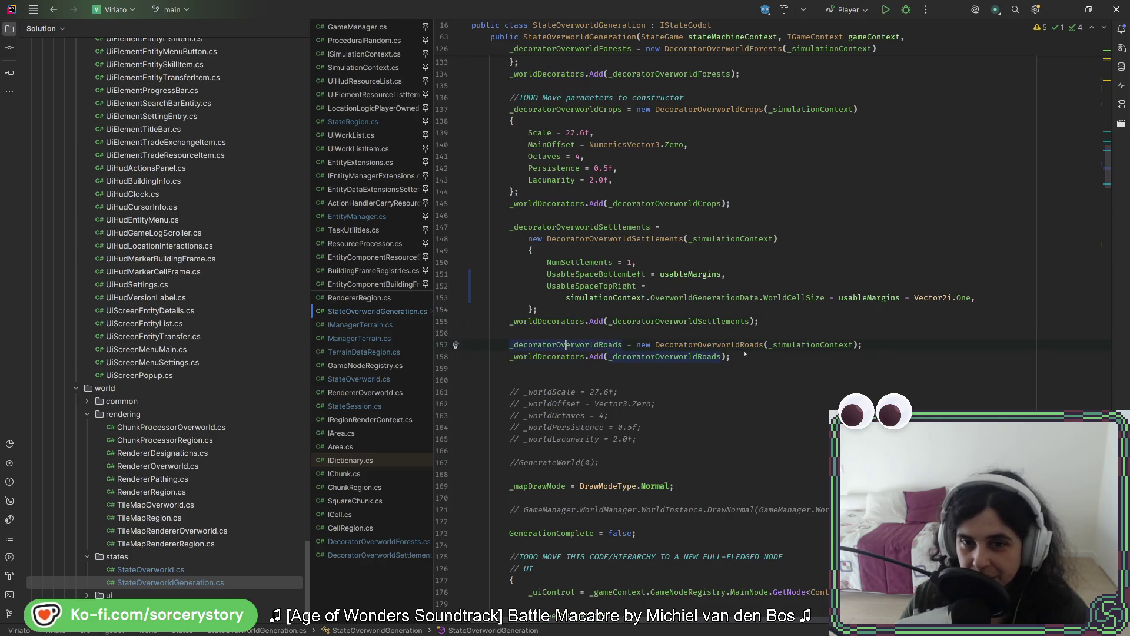
scroll(693, 321, "up", 4)
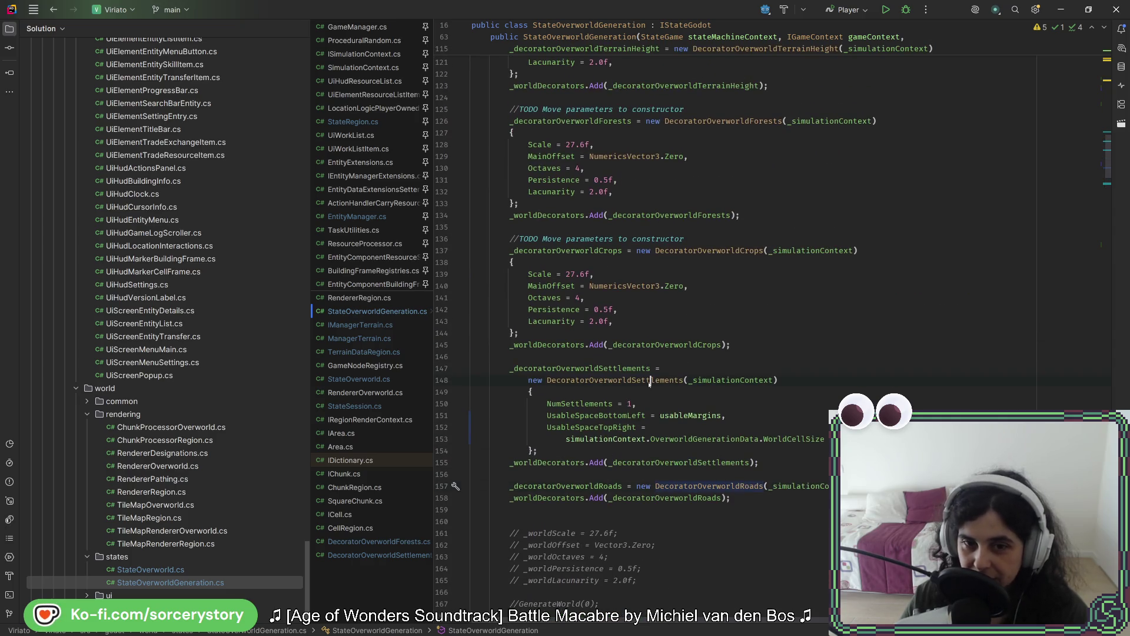
left_click(641, 380, "ctrl")
scroll(642, 393, "down", 15)
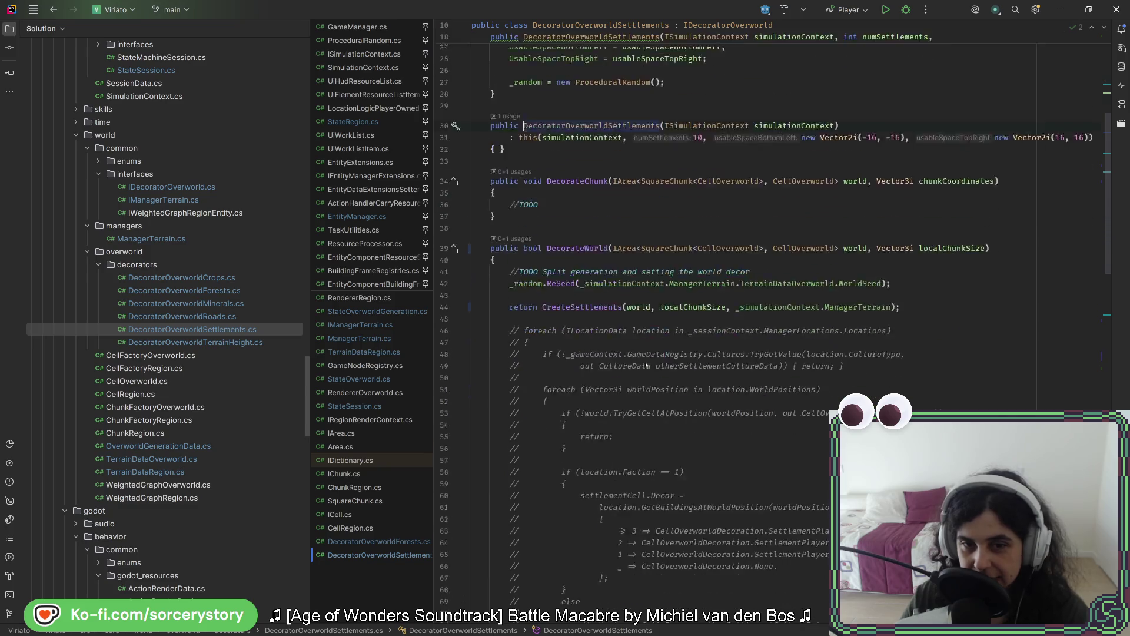
scroll(646, 359, "down", 3)
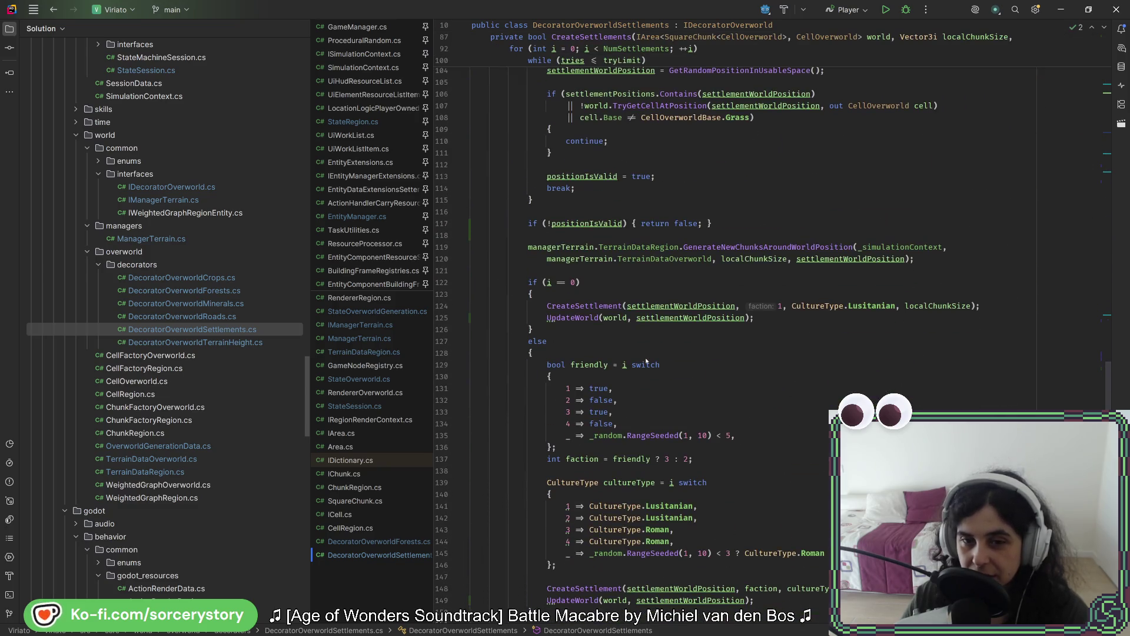
left_click(748, 343)
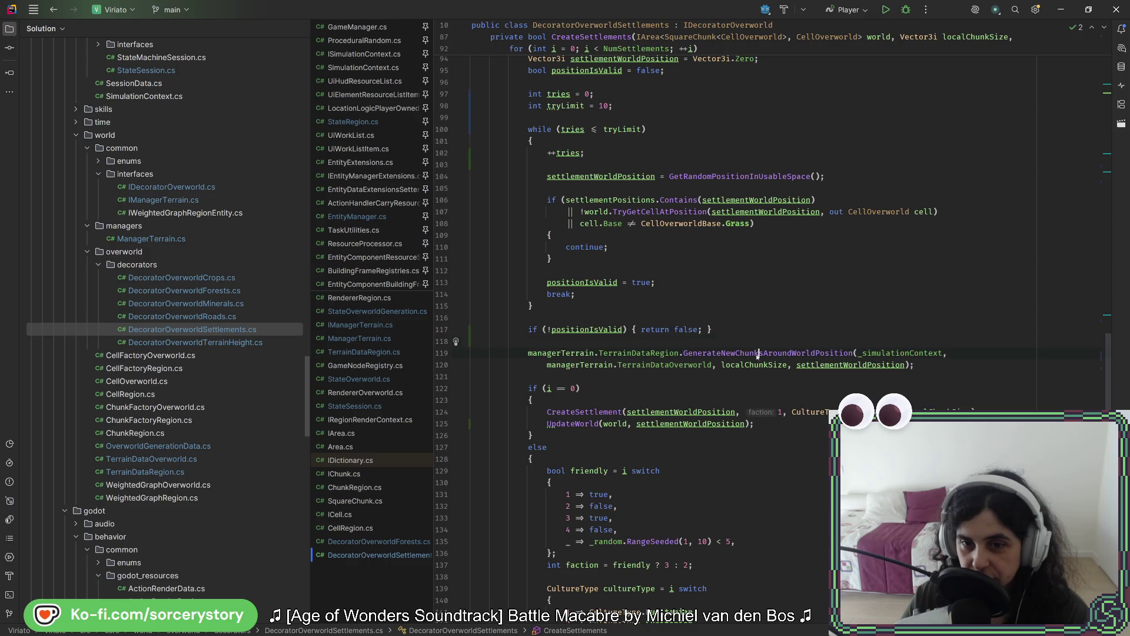
key("ctrl+b")
- Set xRadius and yRadius to 0, save TerrainDataRegion.cs, and return to Godot
left_click(579, 262)
key("BackSpace")
type("0")
left_click(579, 273)
key("BackSpace")
type("0")
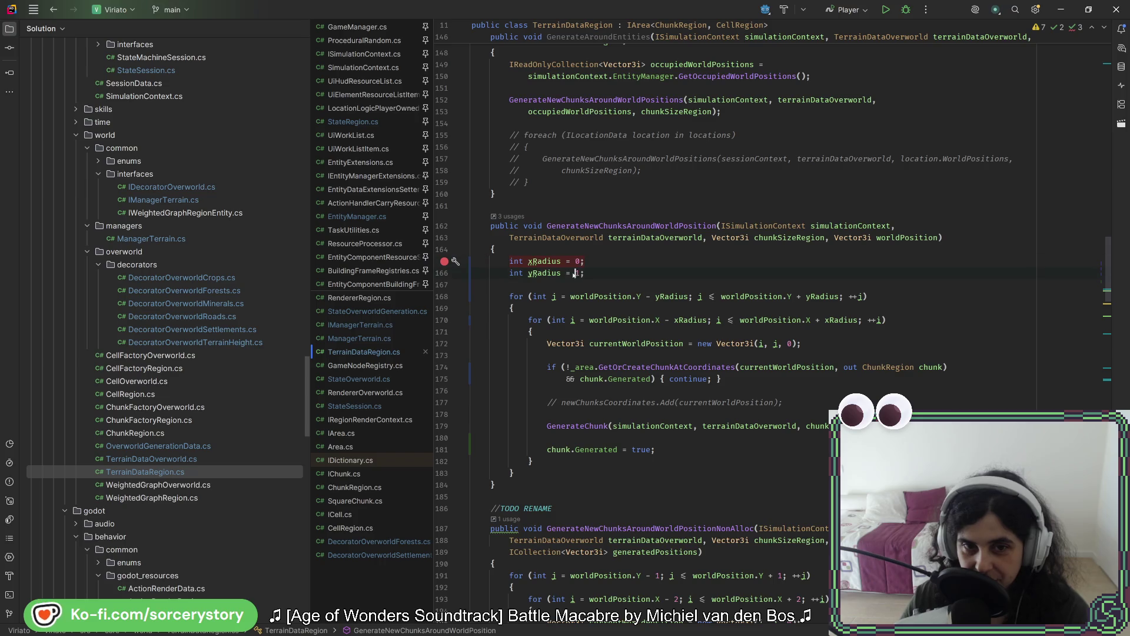
type("1")
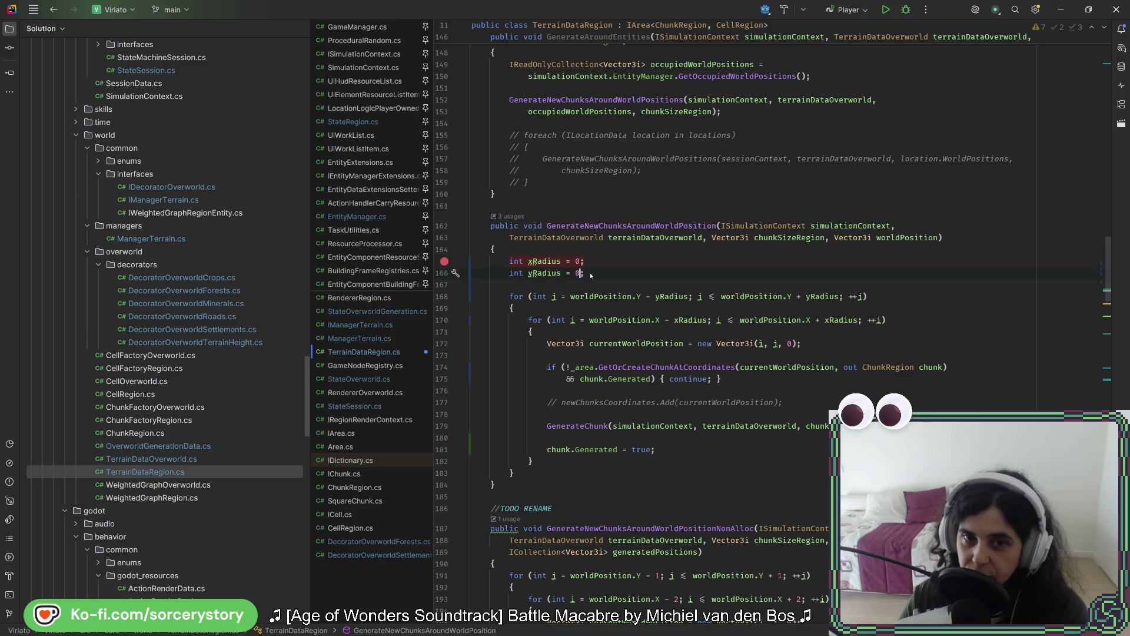
key("ctrl+s")
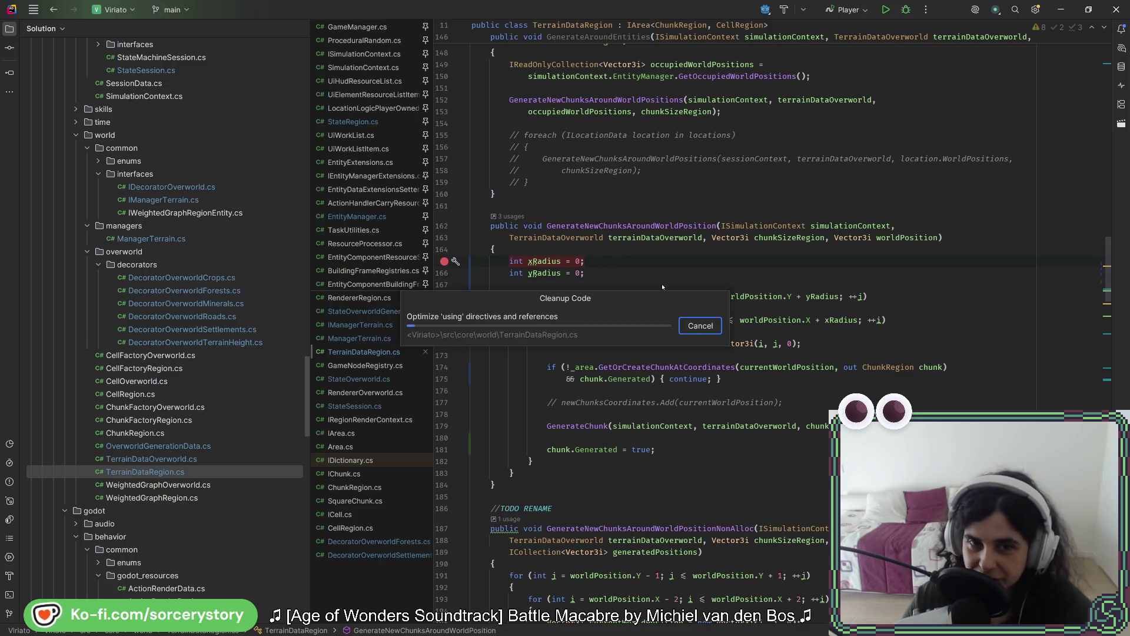
key("alt+Tab")
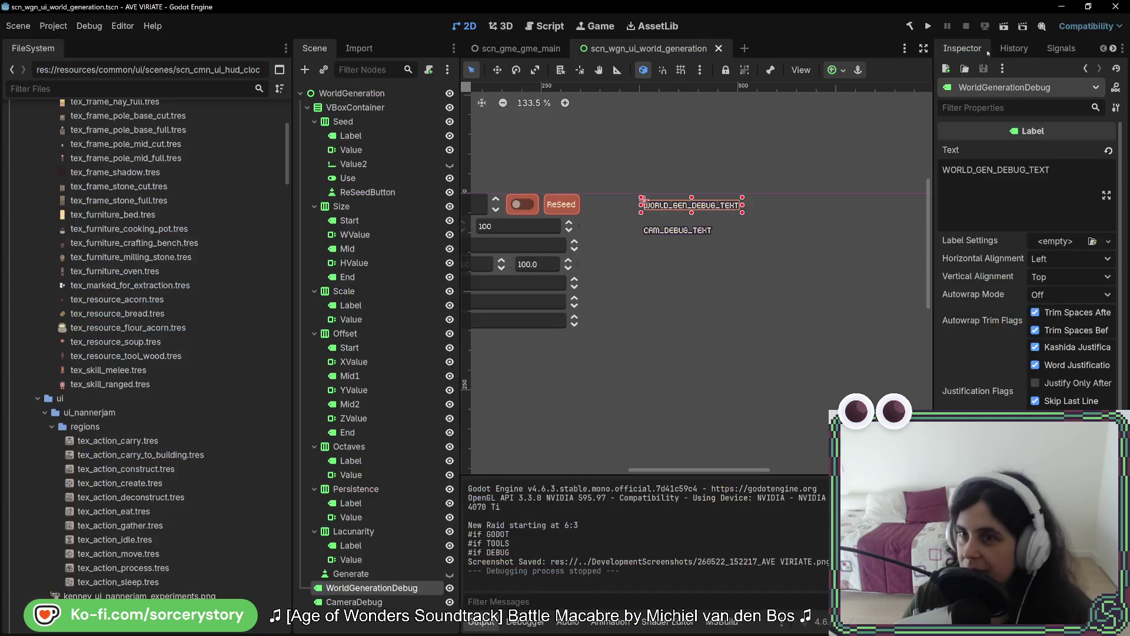
- Run the project, start a new game, visit the Player Settlement, then stop the run
left_click(930, 29)
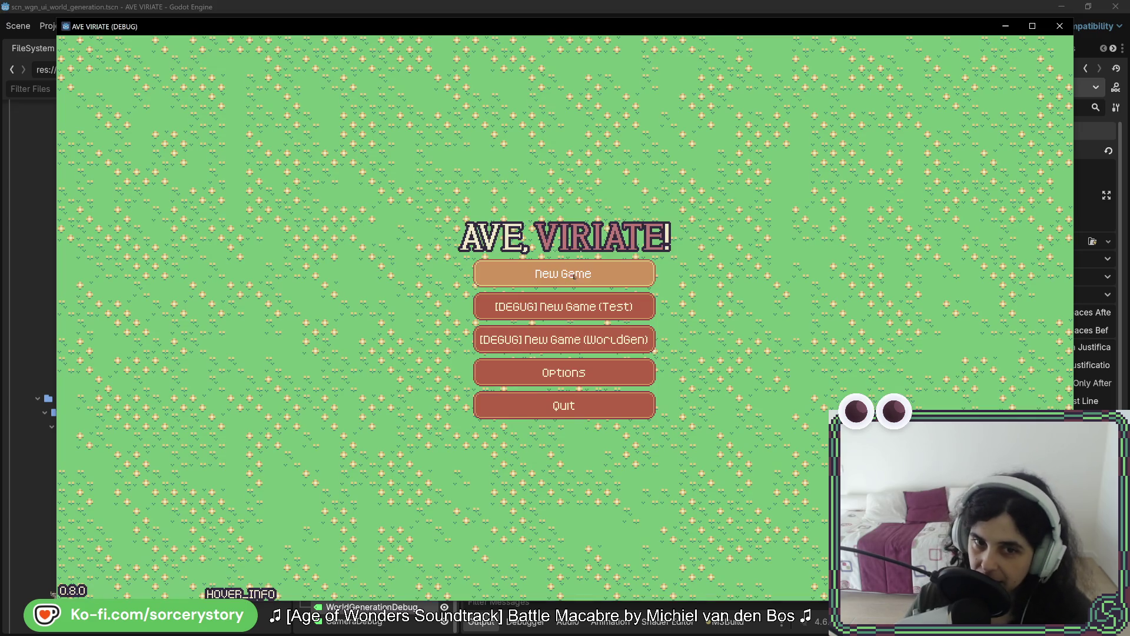
left_click(565, 273)
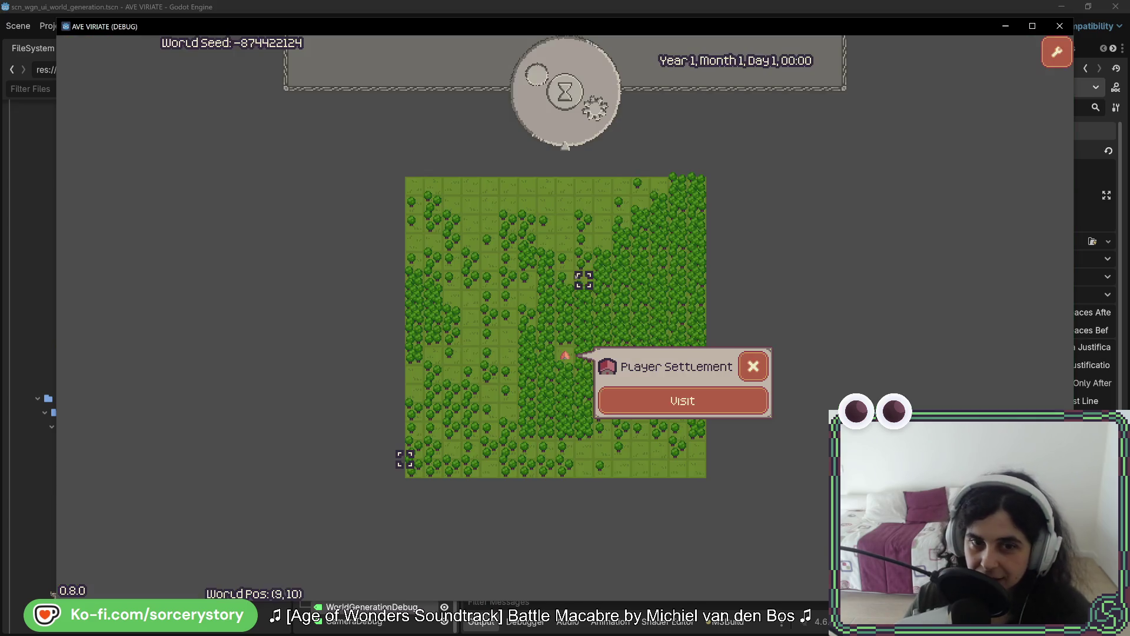
left_click(682, 400)
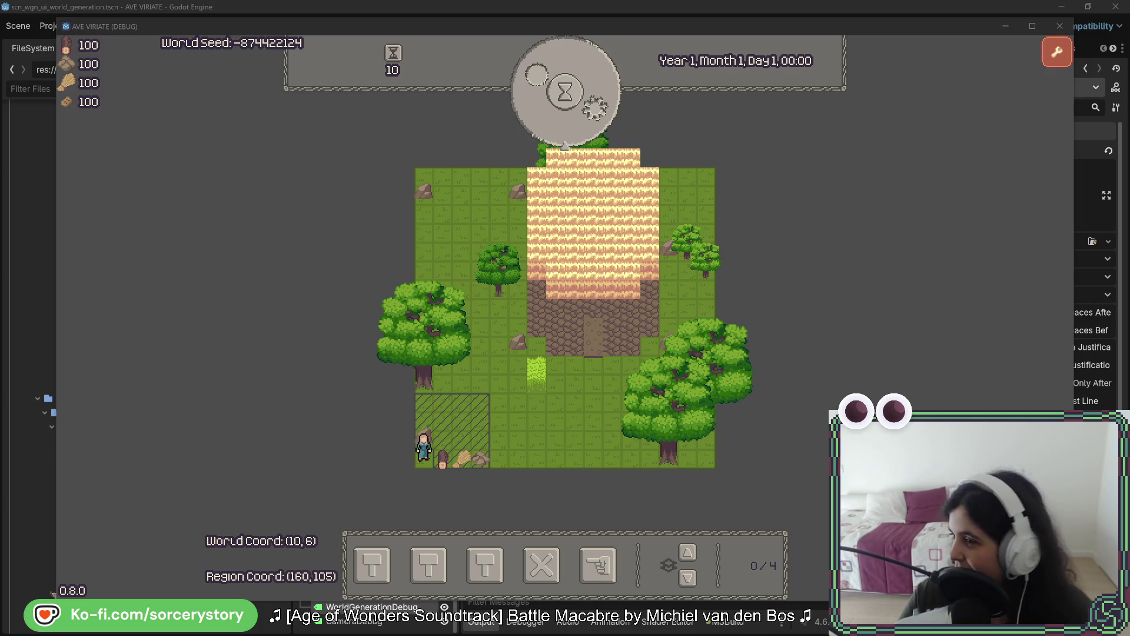
key("F8")
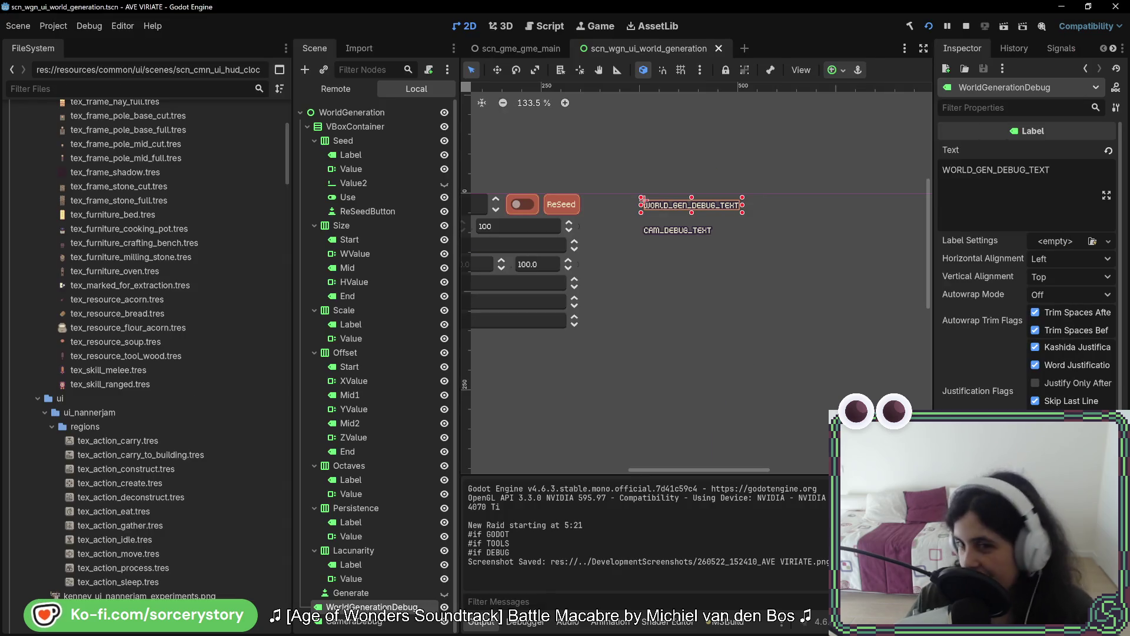
- Relaunch the game, pan the settlement map left, inspect a rock tile, and close the game
key("F5")
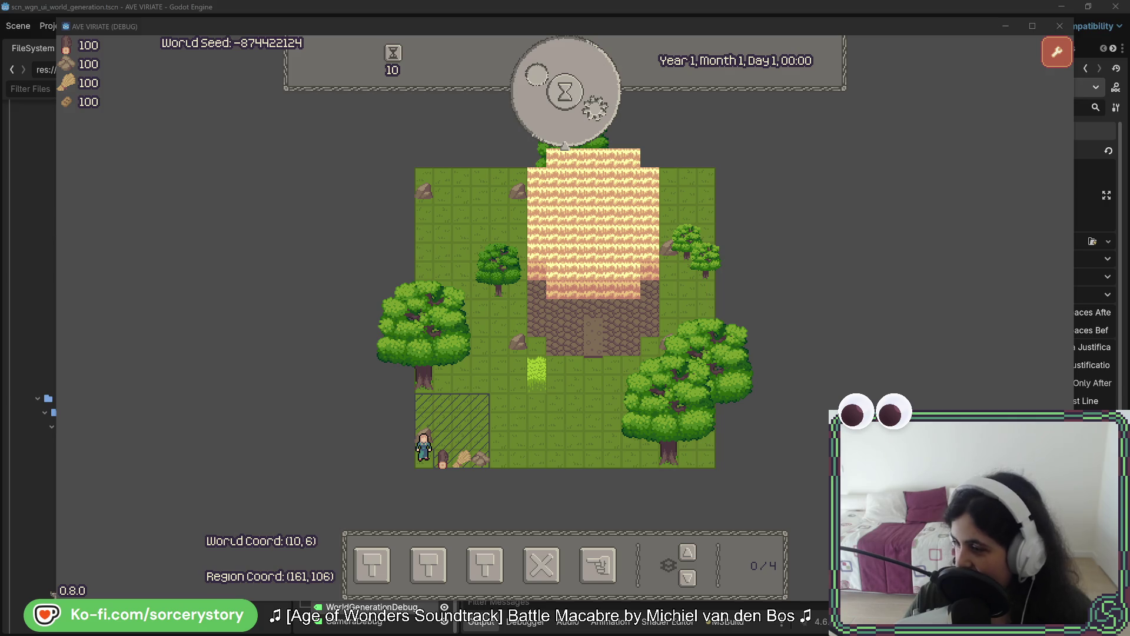
left_click_drag(698, 303, 639, 307)
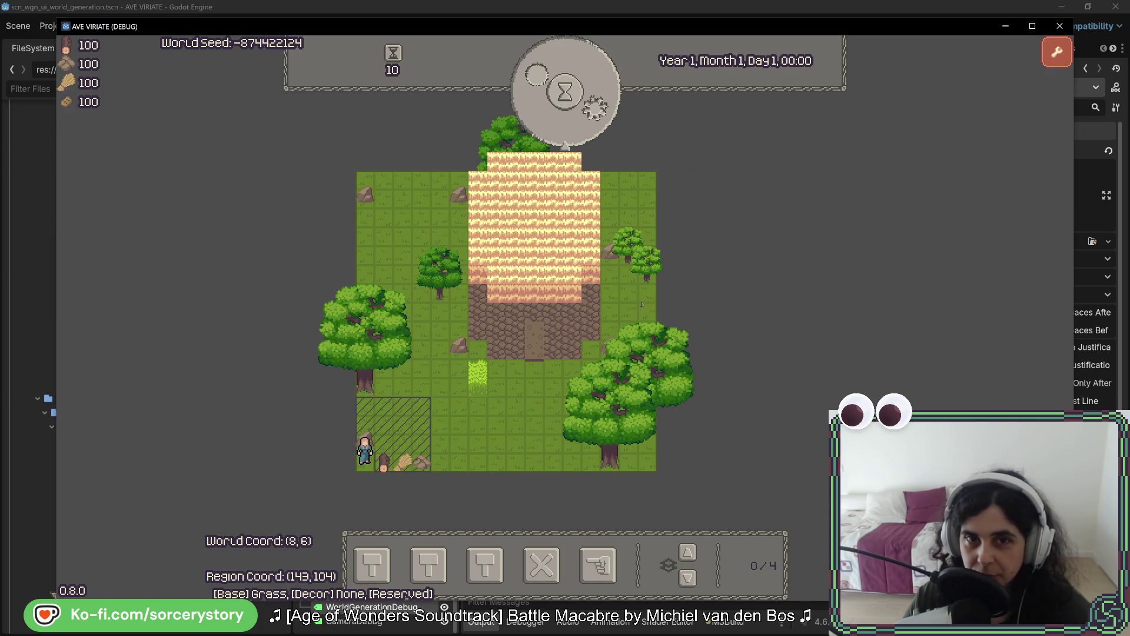
left_click(366, 190)
key("Escape")
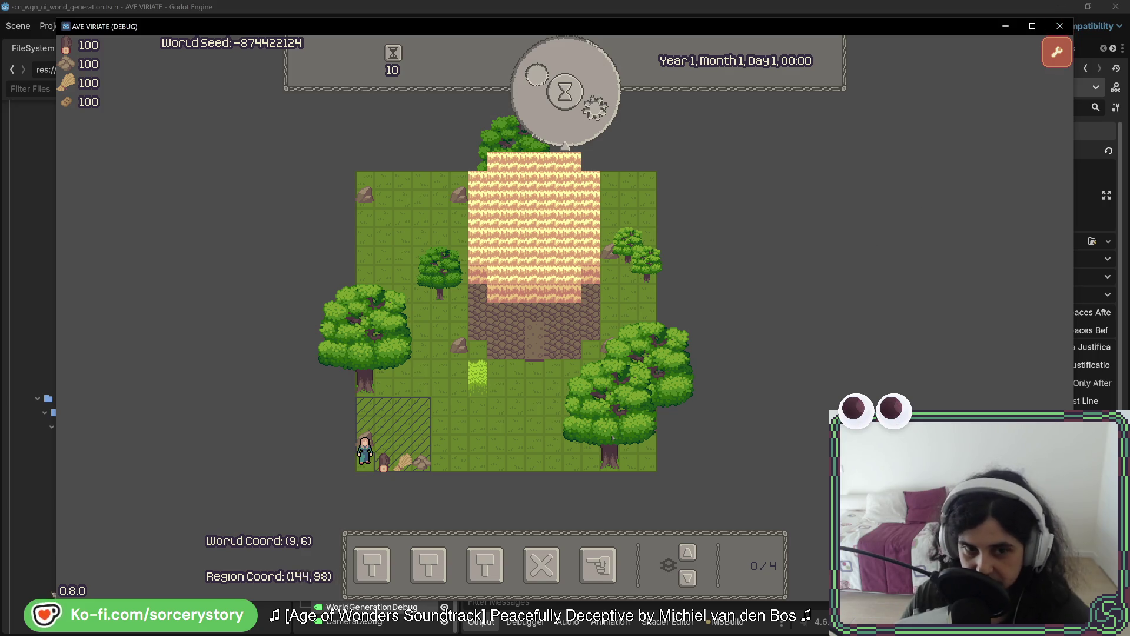
left_click(1059, 26)
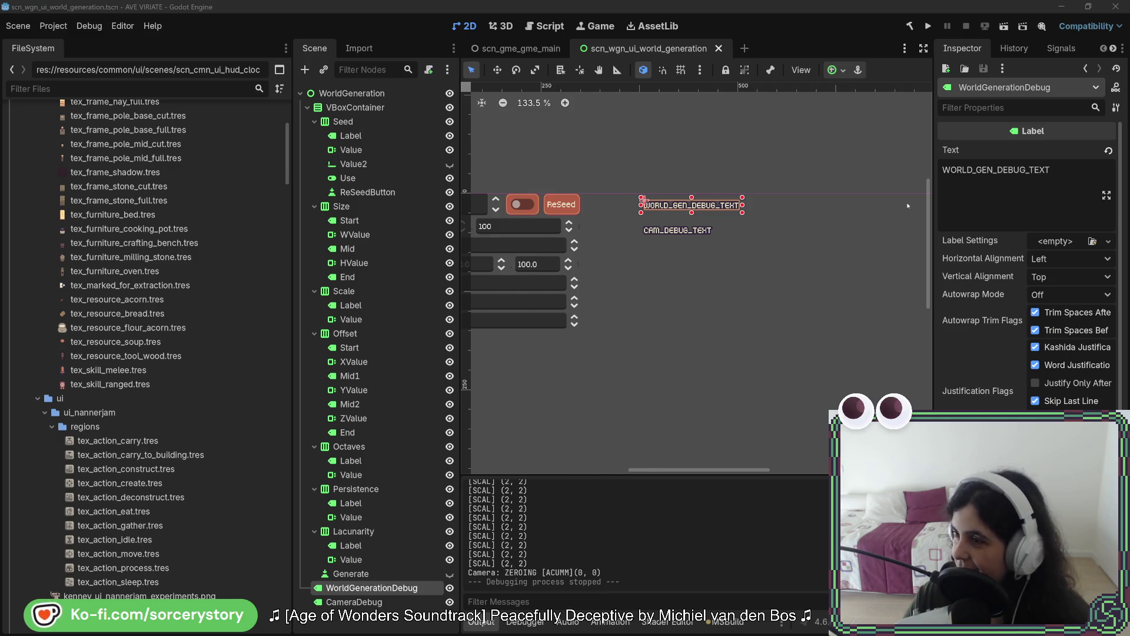
- Switch from the Godot editor to Rider with TerrainDataRegion.cs open
key("alt+Tab")
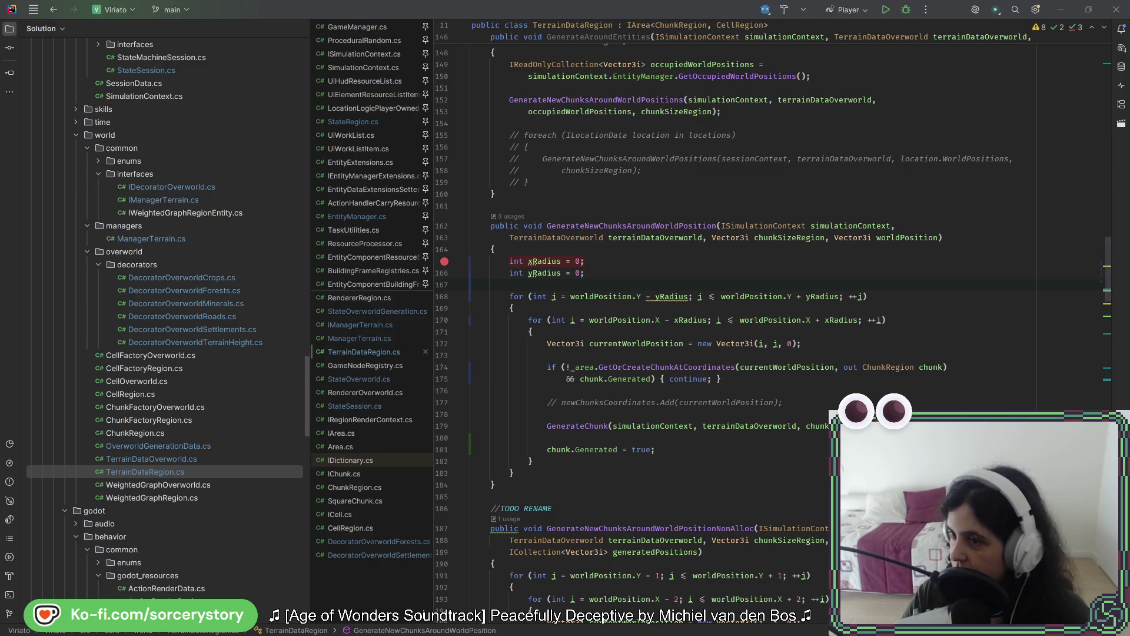
- Change the xRadius and yRadius values on lines 165–166 from 0 to 4
left_click(843, 285)
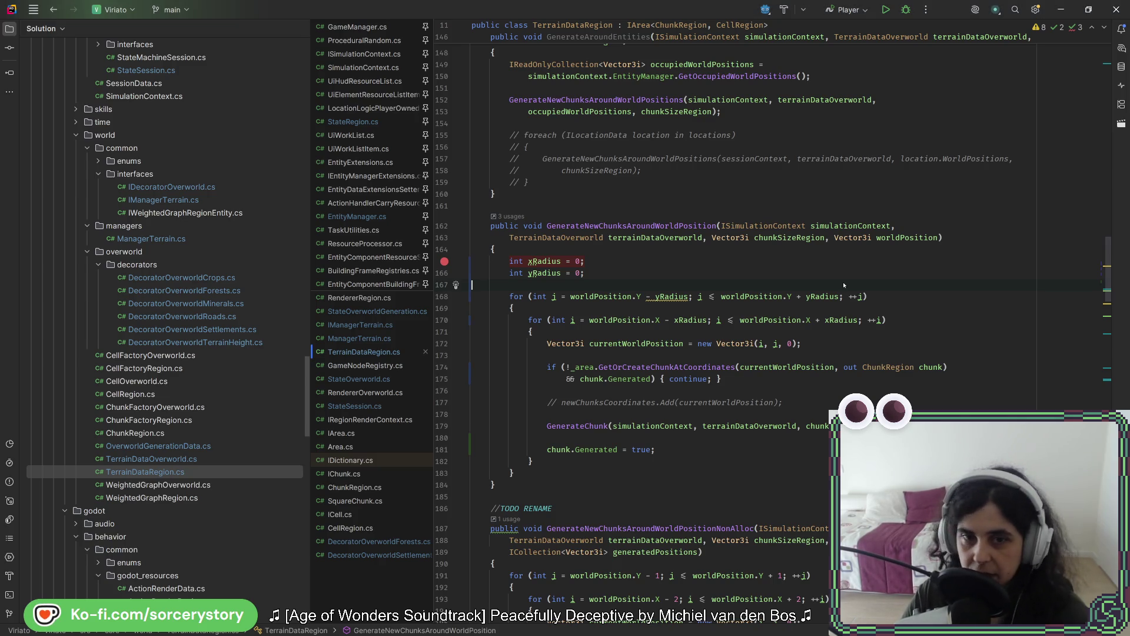
type("4")
double_click(579, 273)
type("4")
- Save TerrainDataRegion.cs and launch a new run of the game in Godot
key("ctrl+s")
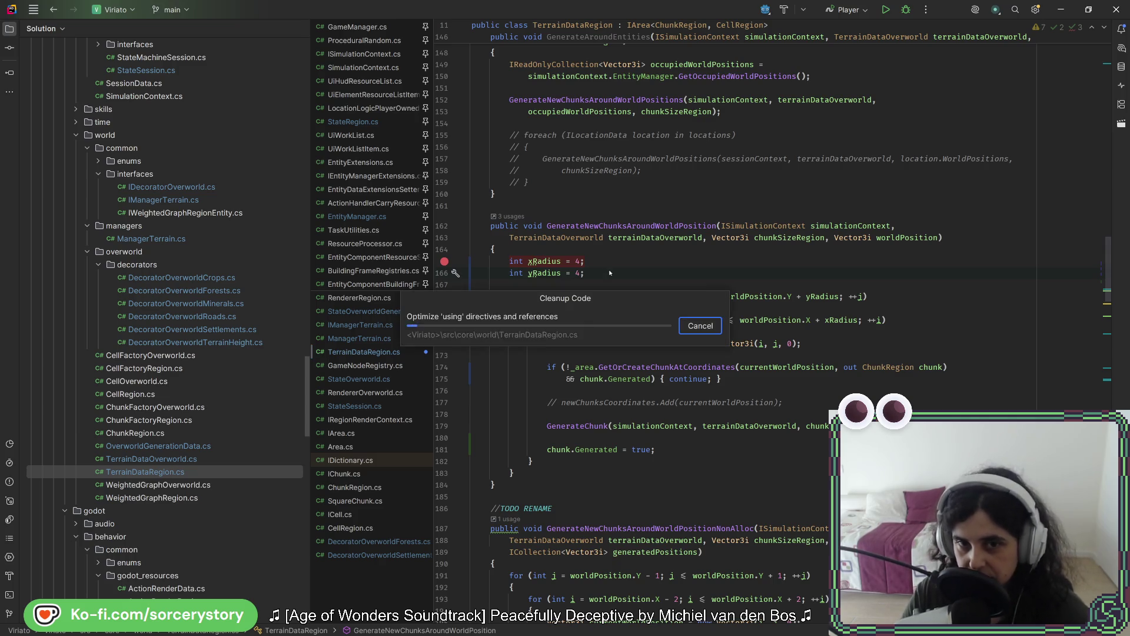
key("alt+Tab")
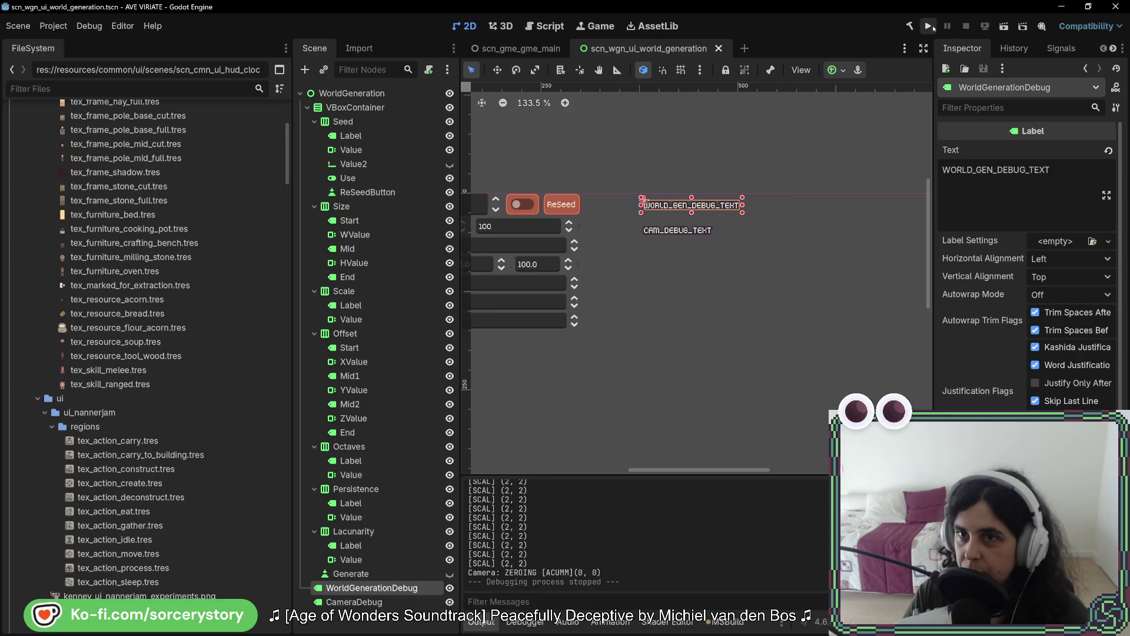
left_click(930, 27)
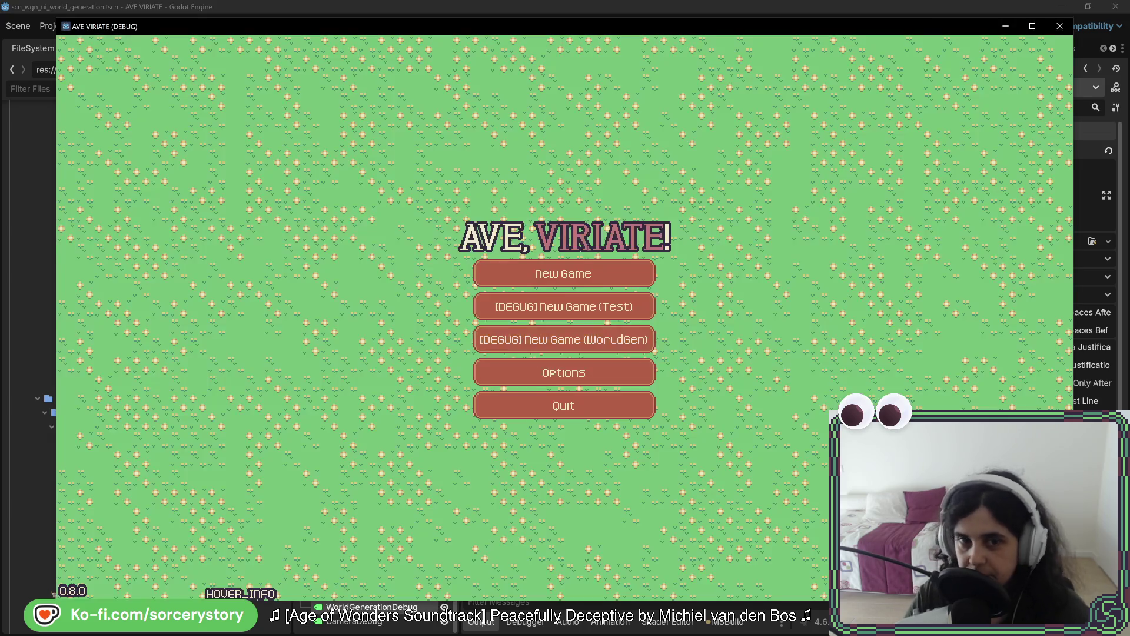
- Start a new game, visit the Player Settlement and pan around it with WASD
left_click(587, 276)
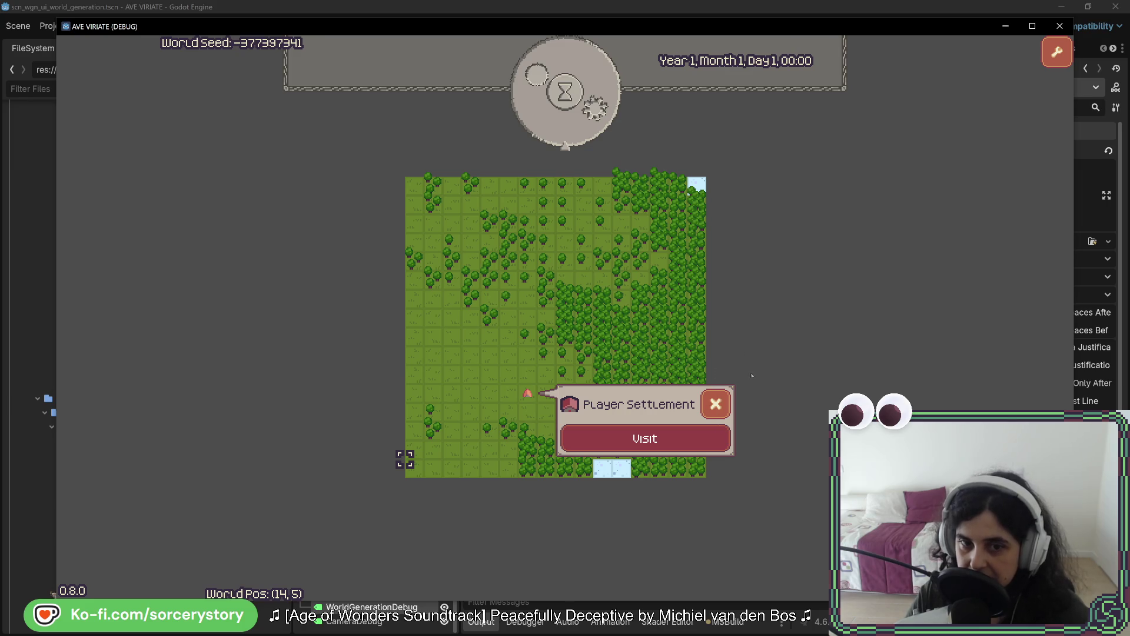
left_click(645, 439)
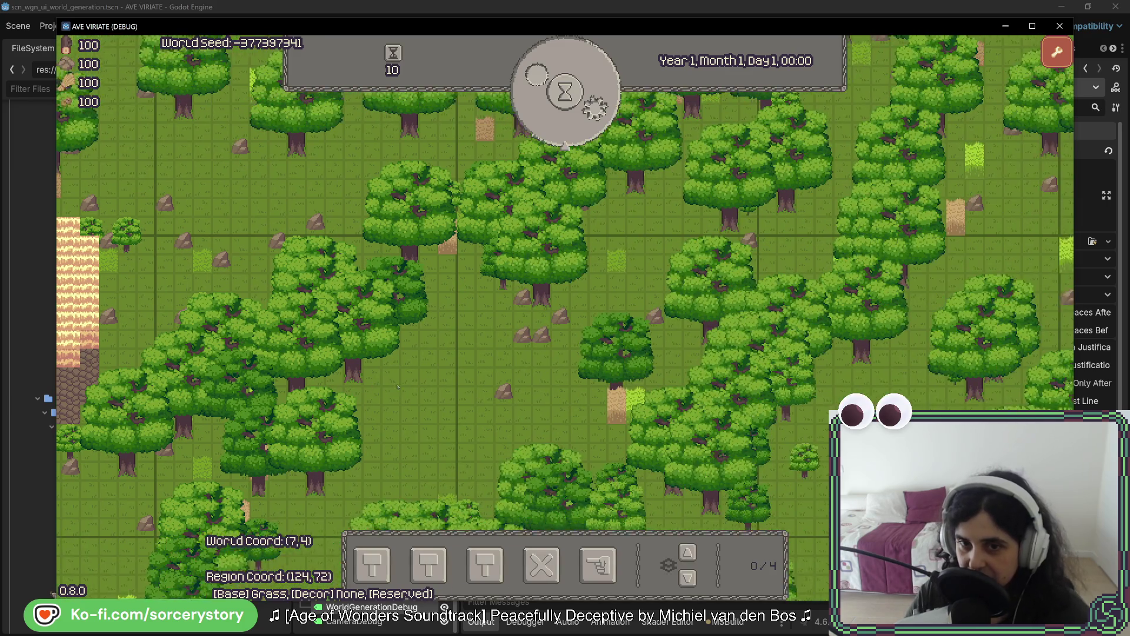
key("d")
key("s")
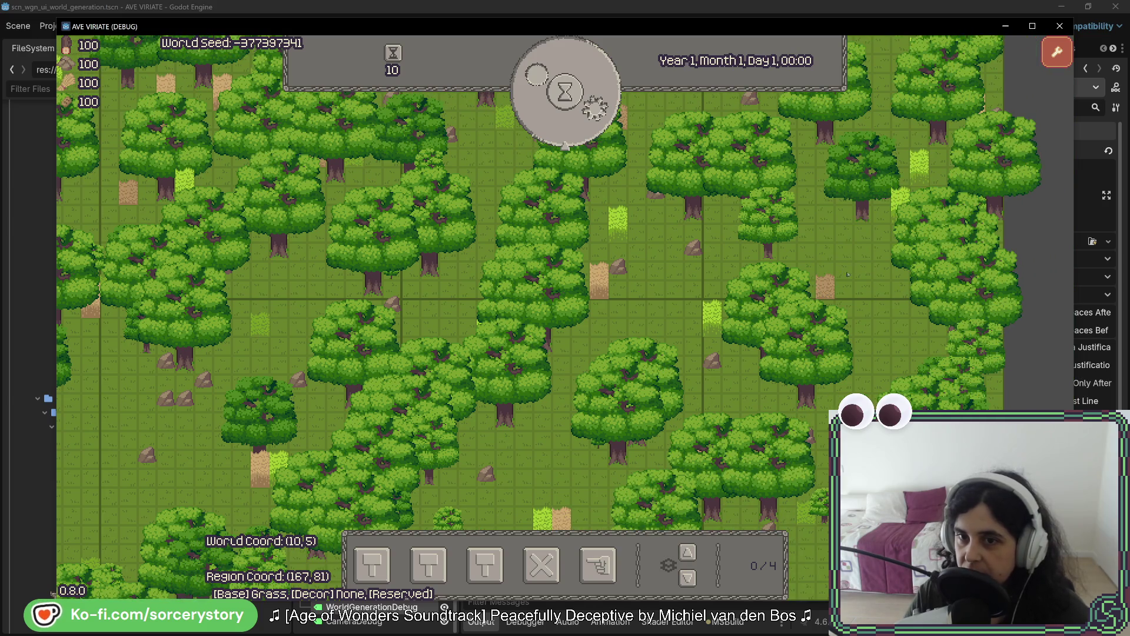
key("w")
key("a")
key("d")
key("s")
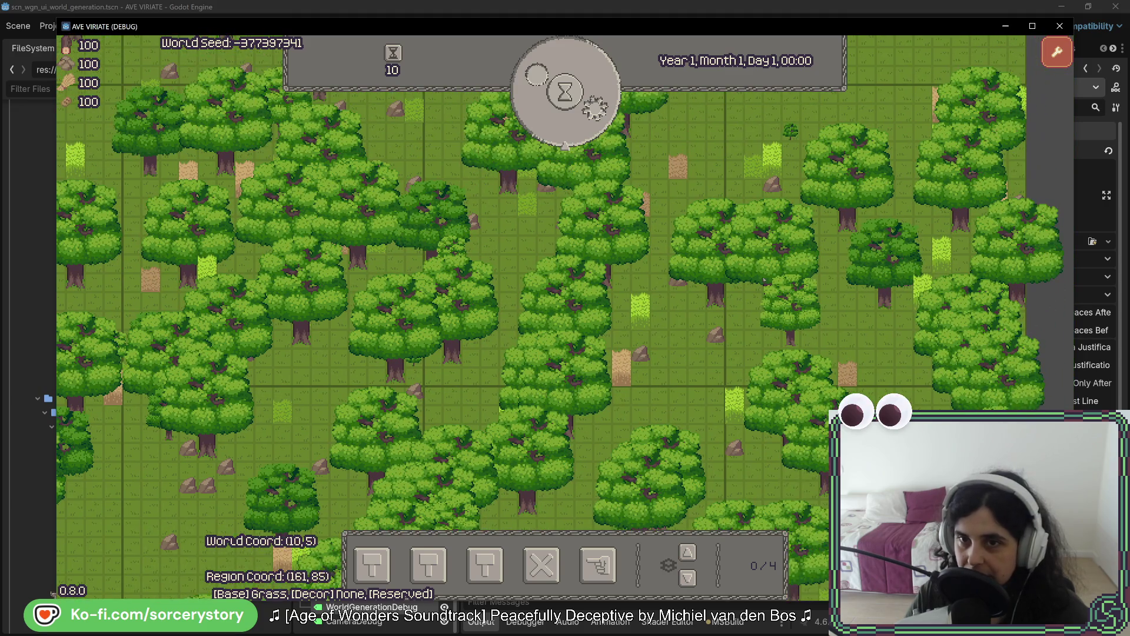
key("w")
key("d")
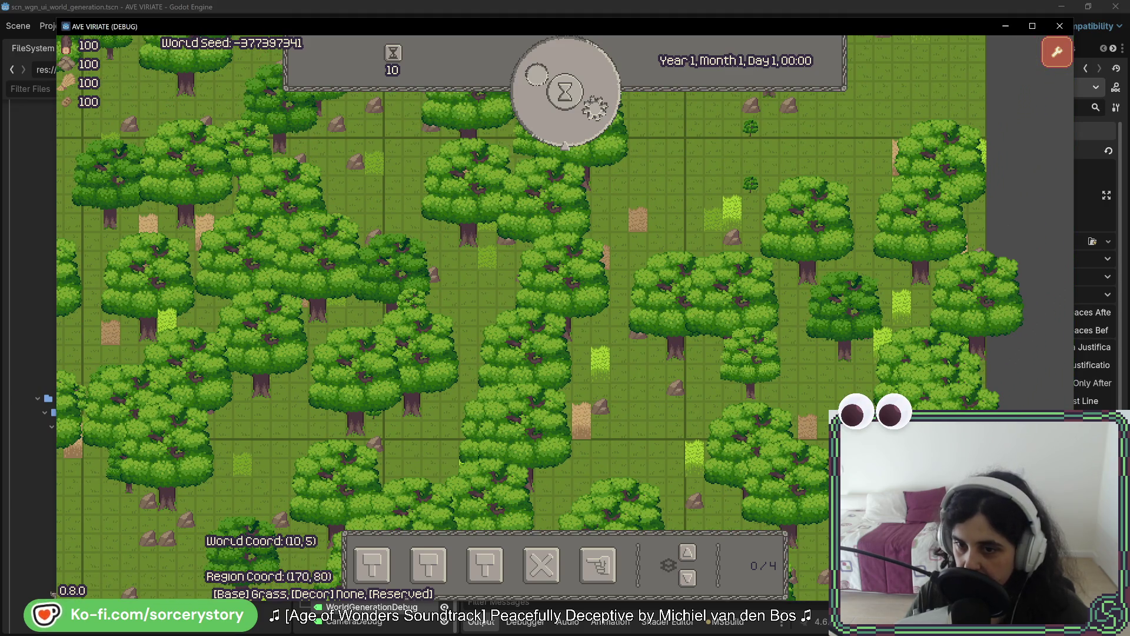
- Drag across the forest, inspecting two tiles and a tree along the way
left_click(826, 166)
key("Escape")
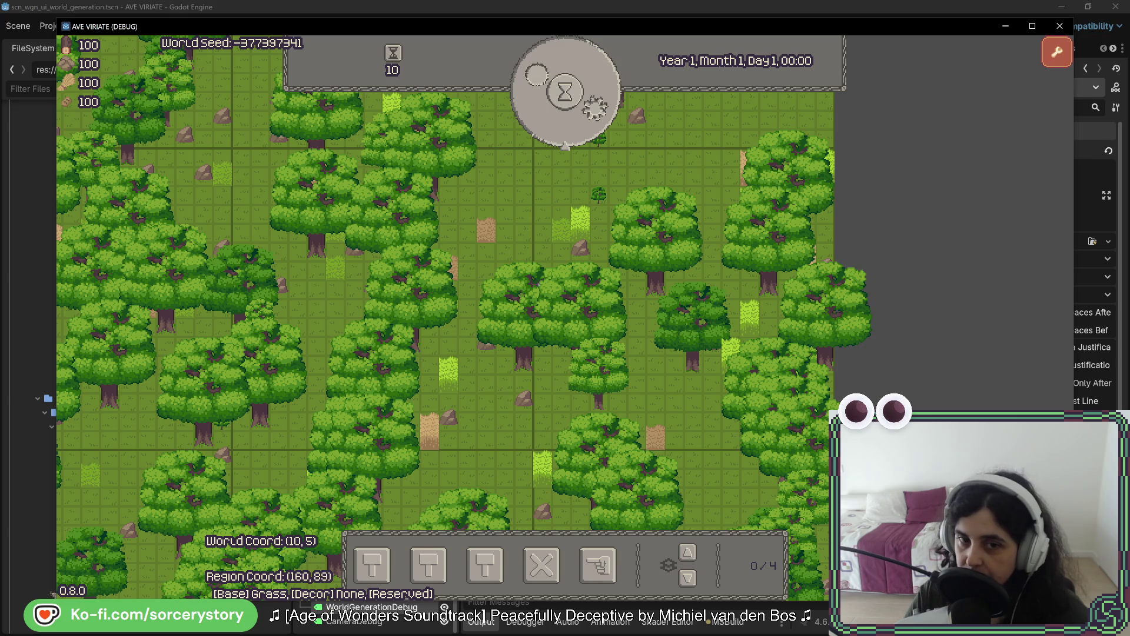
left_click_drag(542, 444, 327, 324)
mouse_move(247, 330)
left_mouse_down()
mouse_move(872, 229)
mouse_move(562, 24)
mouse_move(426, 17)
left_mouse_up()
left_click(728, 175)
left_click(252, 432)
mouse_move(835, 277)
left_mouse_down()
mouse_move(589, 412)
mouse_move(565, 466)
left_mouse_up()
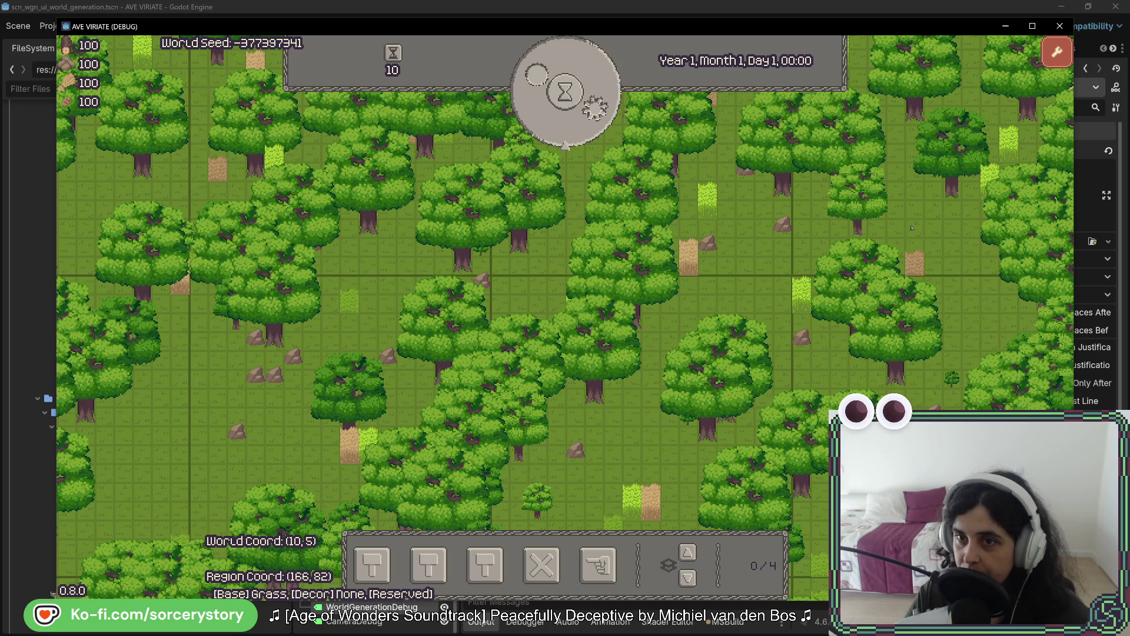
left_click_drag(919, 196, 822, 263)
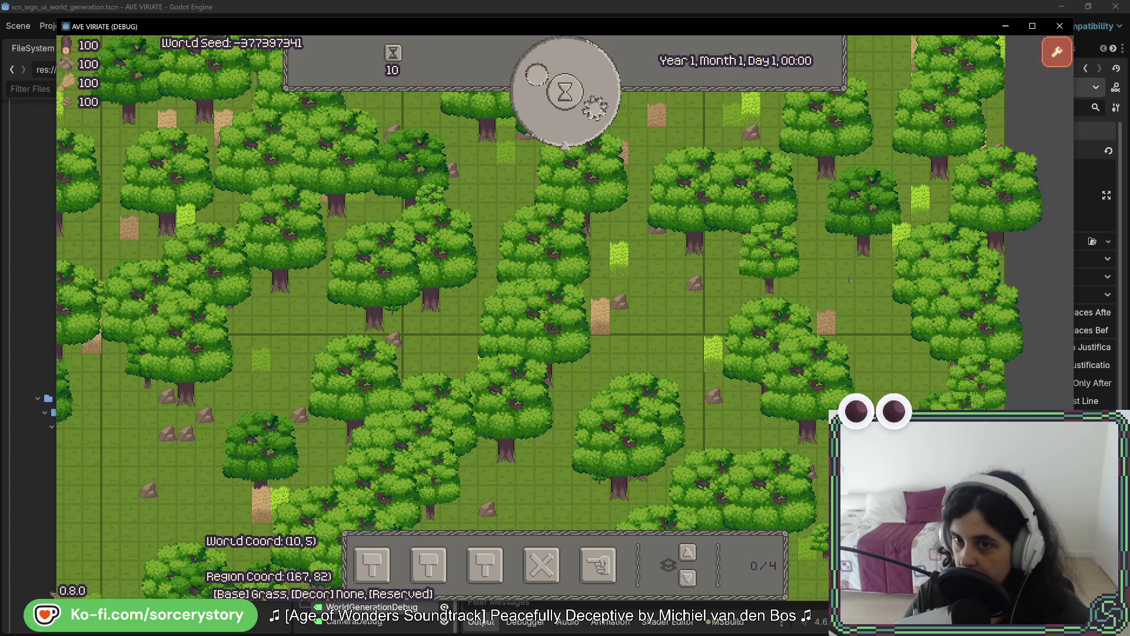
left_click(735, 238)
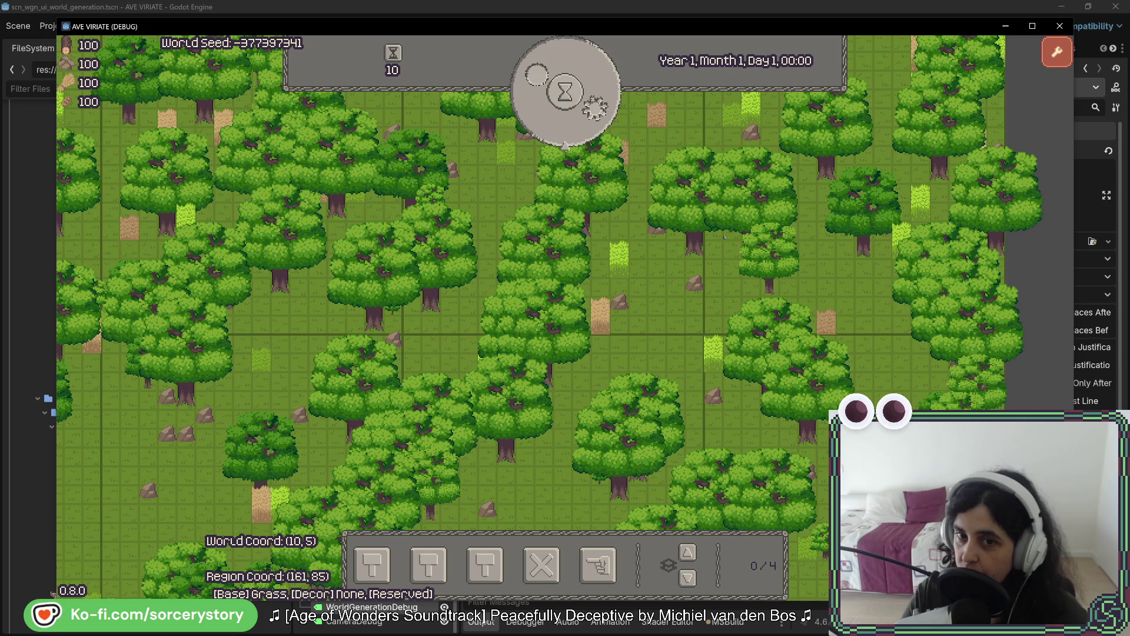
key("Escape")
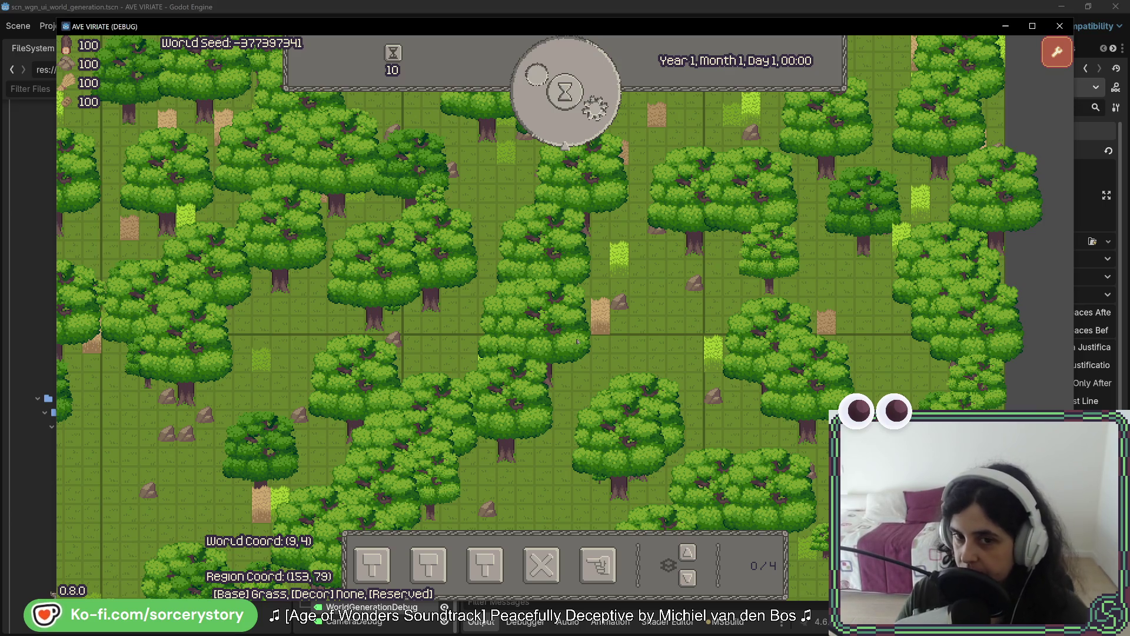
- Pan across other forest areas and jump to the neighbouring world region
key("s")
key("s")
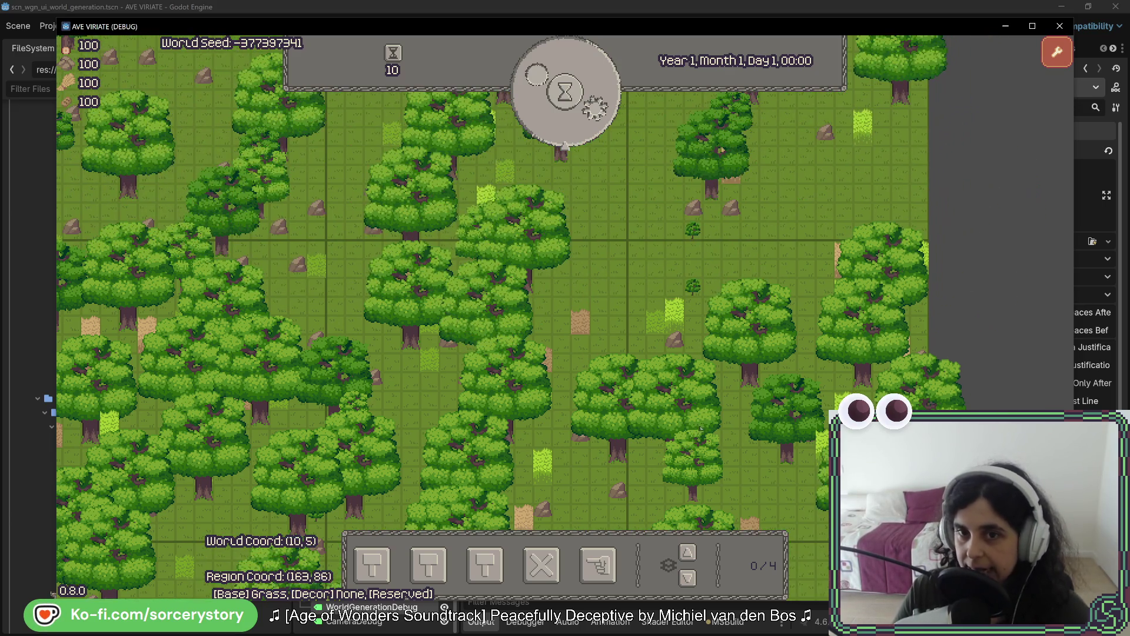
key("a")
key("a")
key("w")
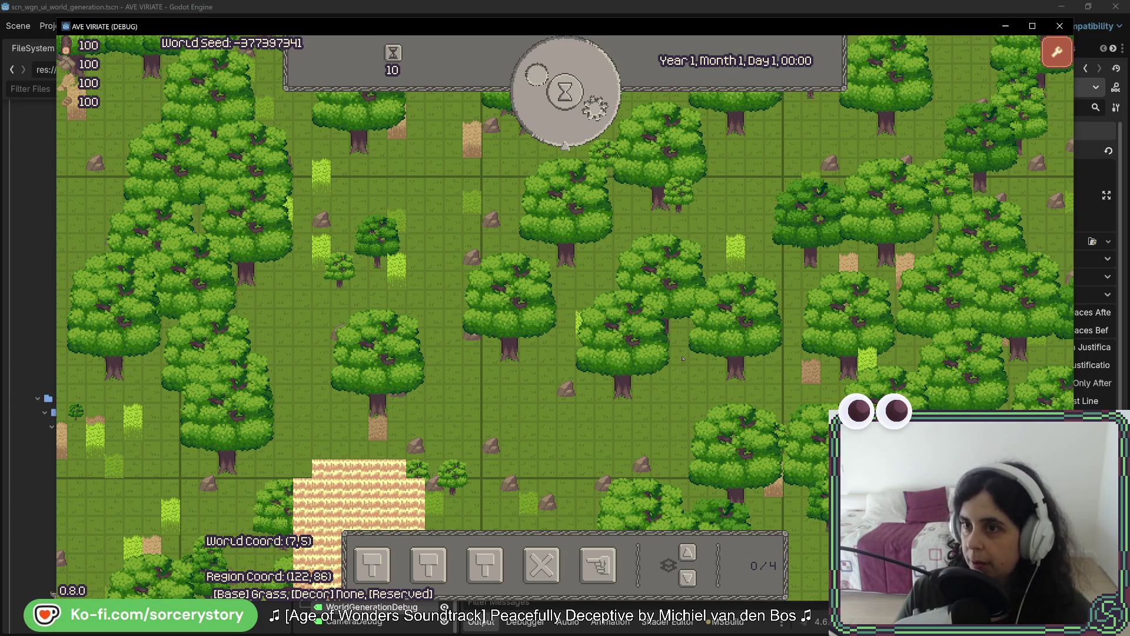
key("d")
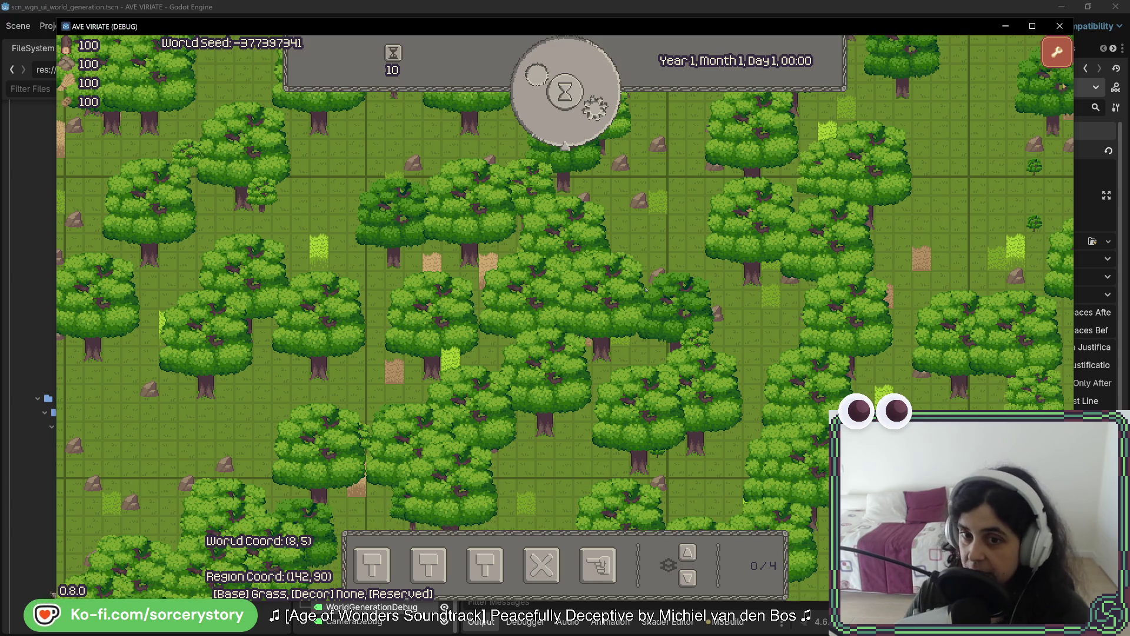
key("d")
key("w")
key("s")
key("a")
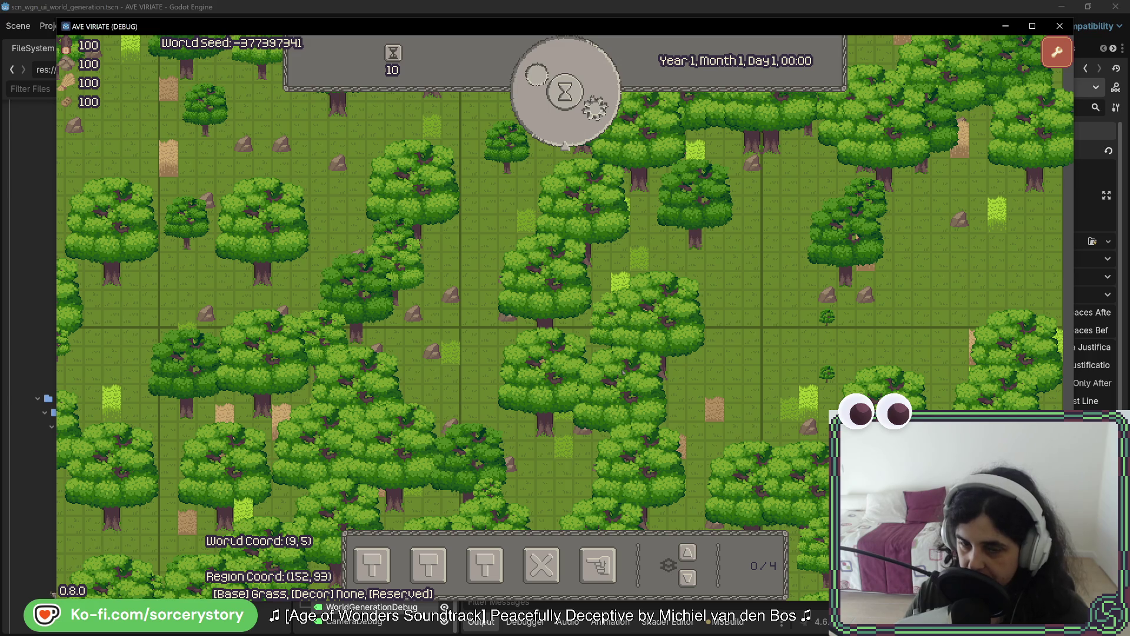
key("w")
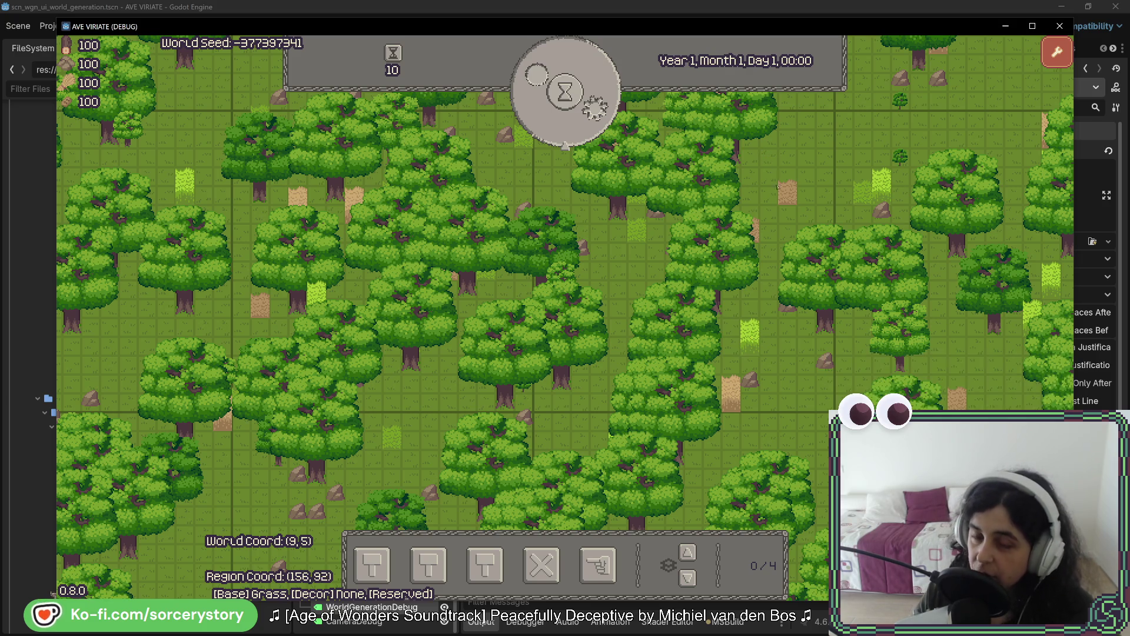
key("Right")
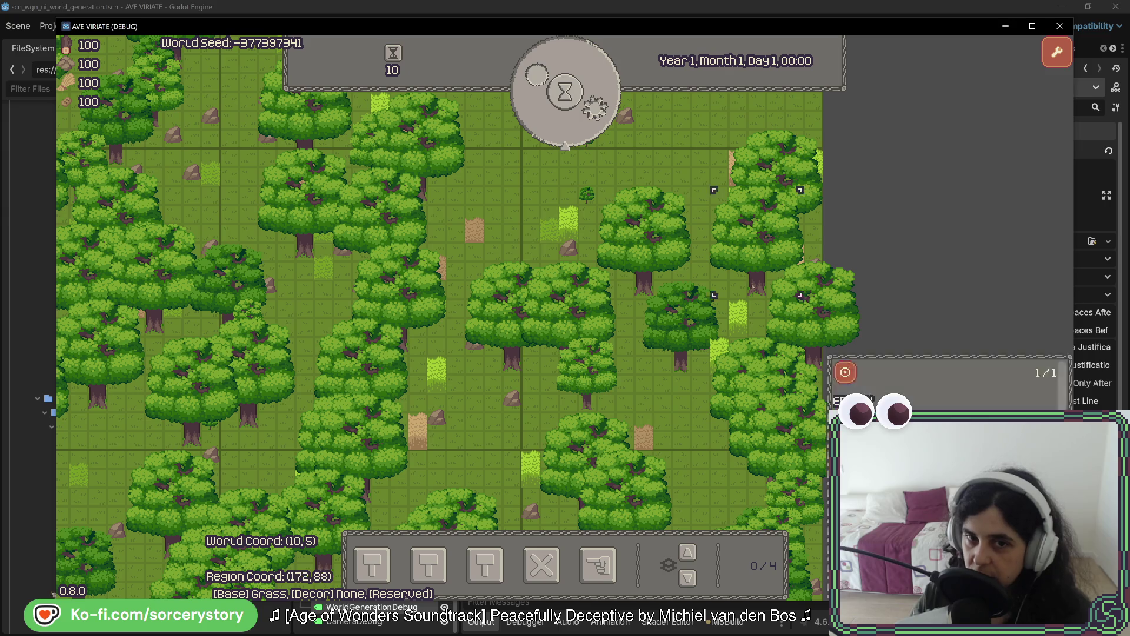
left_click_drag(331, 381, 704, 303)
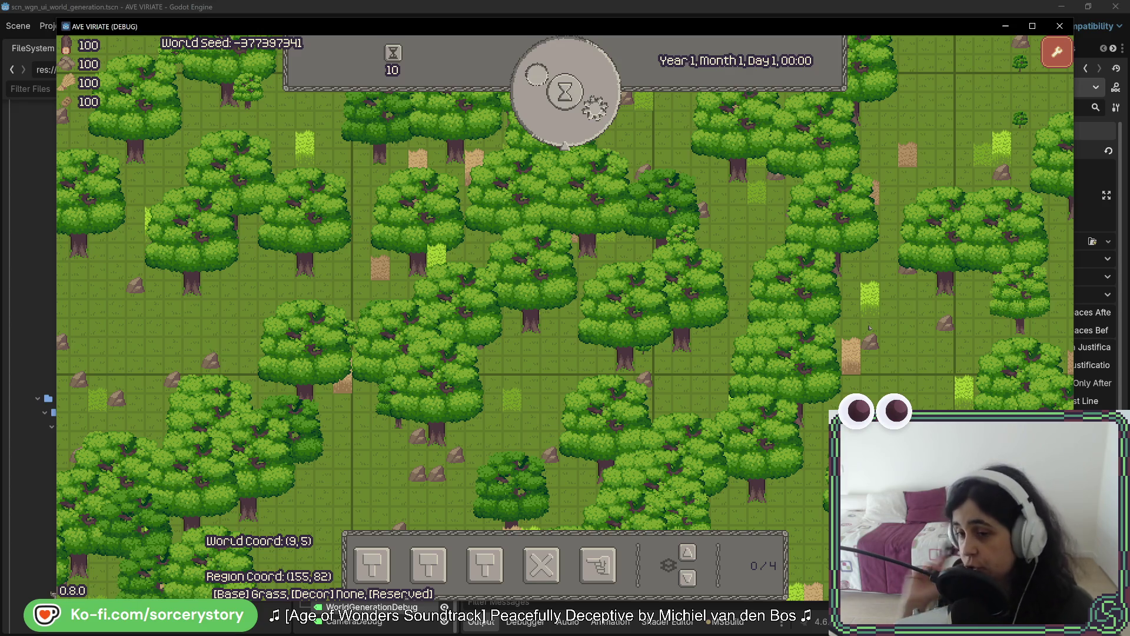
- Inspect one more map tile, then stop the debug run and return to Rider
key("Tab")
key("Escape")
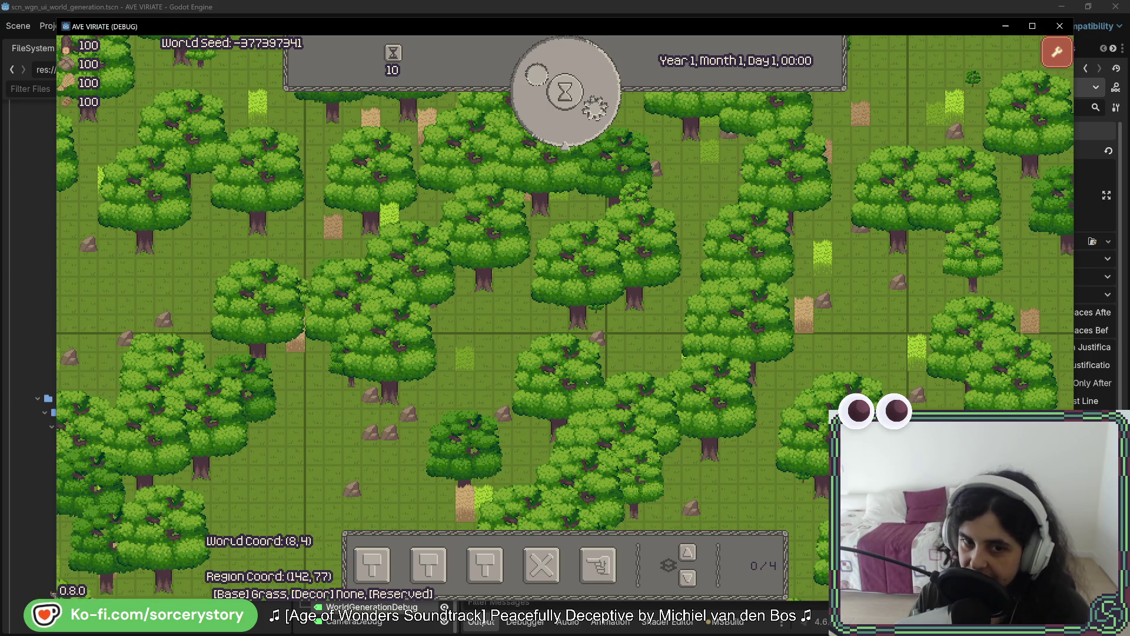
left_click(389, 426)
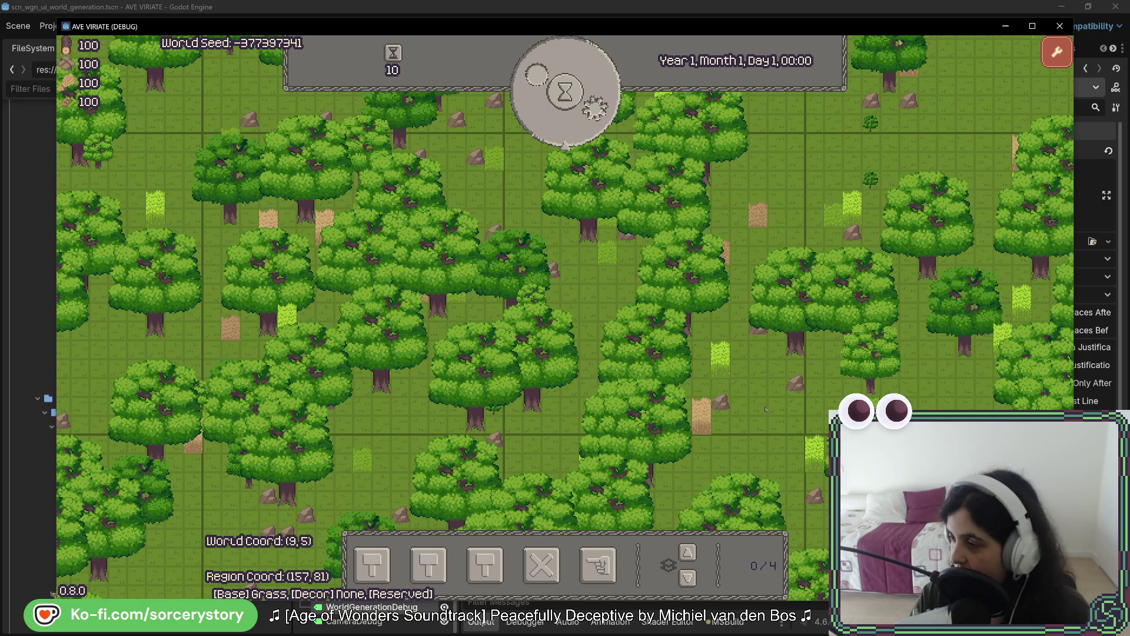
key("F8")
key("alt+Tab")
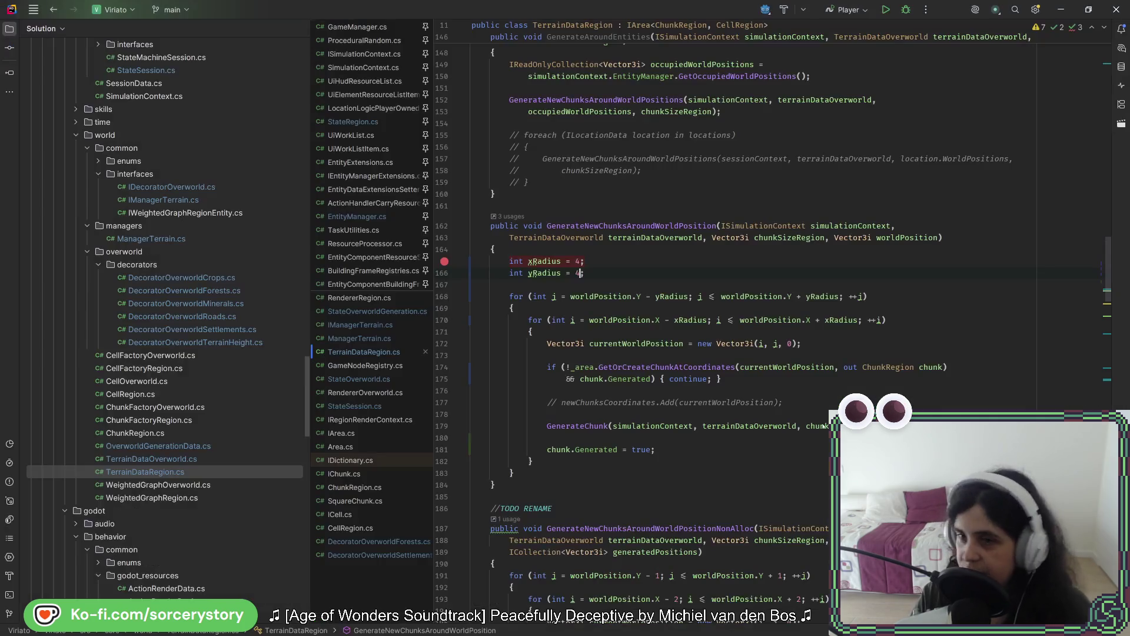
- Replace the 4 on the yRadius and xRadius lines with 0, then return to Godot
key("BackSpace")
type("0")
key("Up")
key("BackSpace")
type("0")
key("Left")
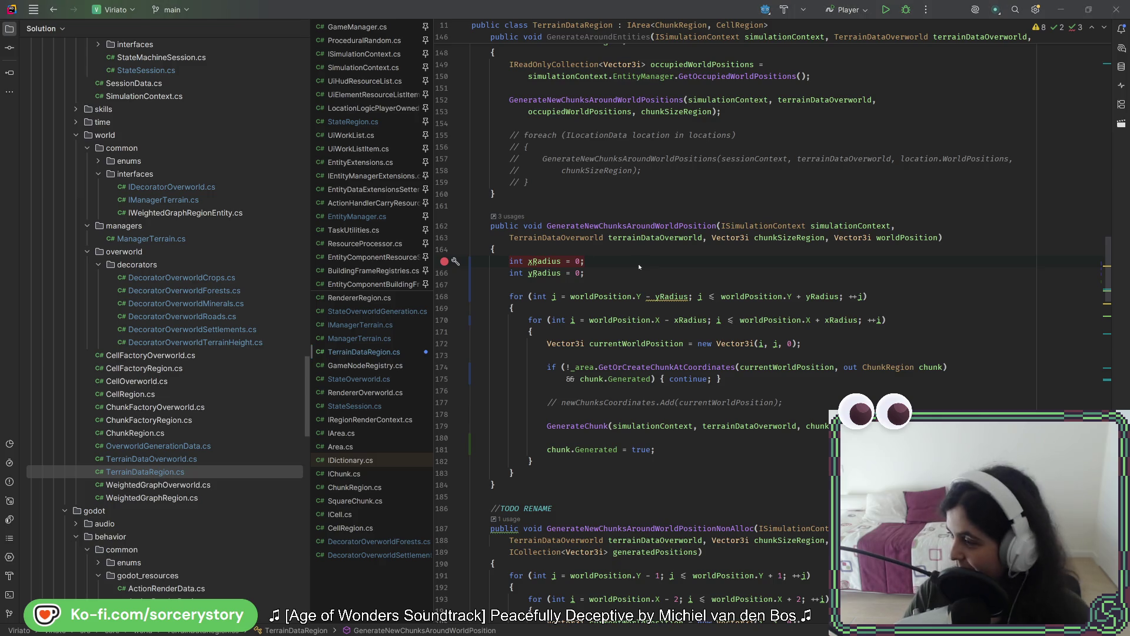
key("alt+Tab")
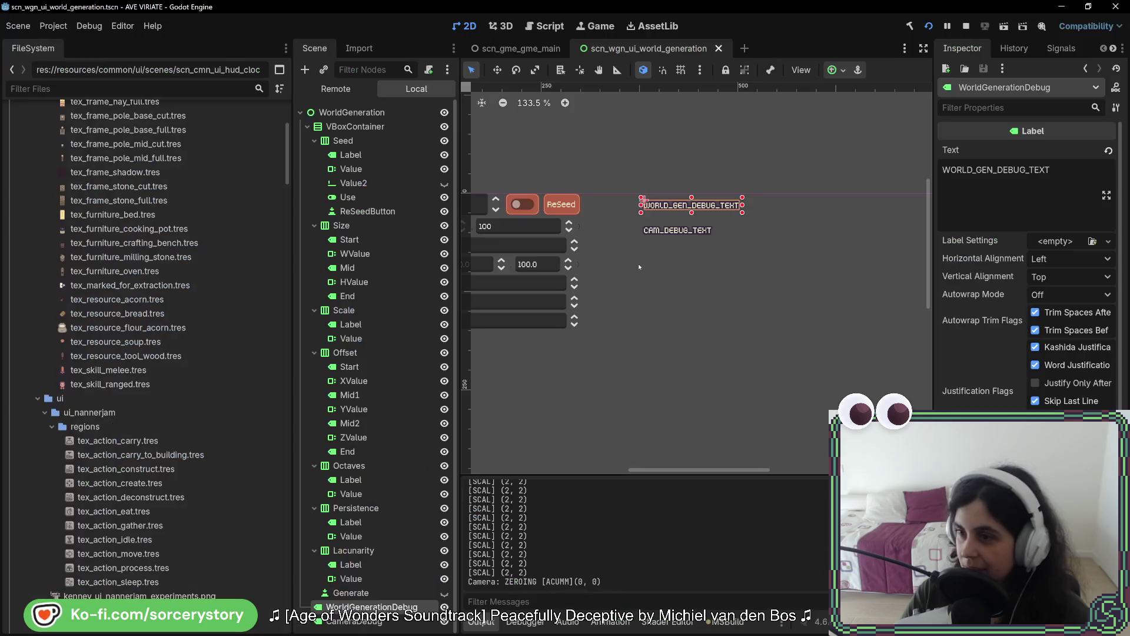
- Scroll the 2D viewport up and right to reveal the settings panel and WORLD_GEN_DEBUG_TEXT label
key("alt+Tab")
key("alt+Tab")
key("alt+Tab")
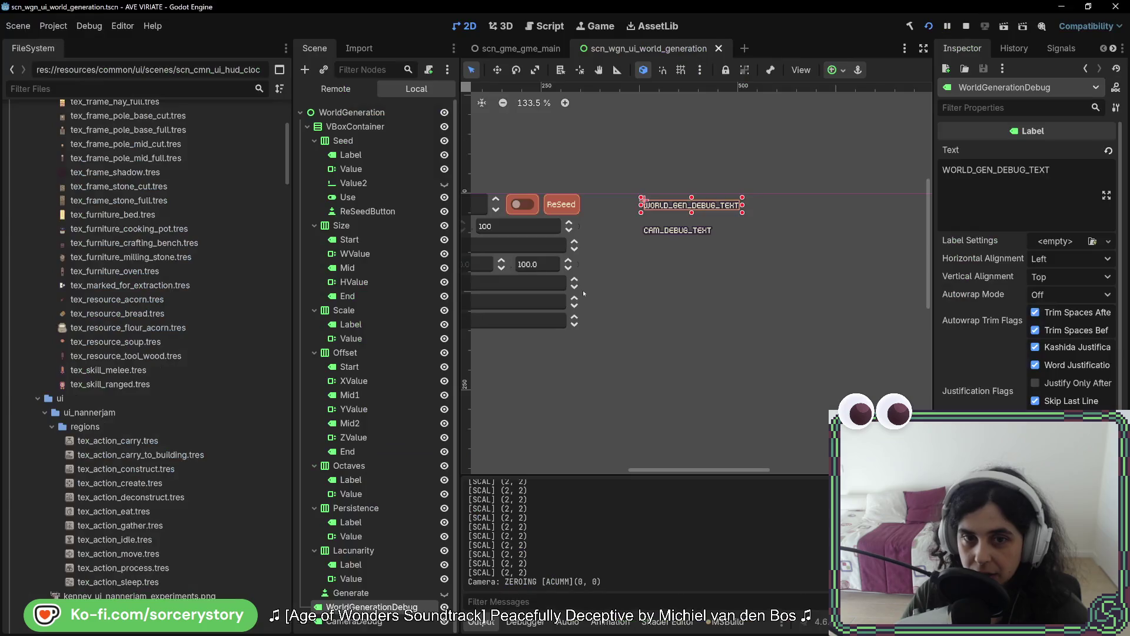
key("alt+Tab")
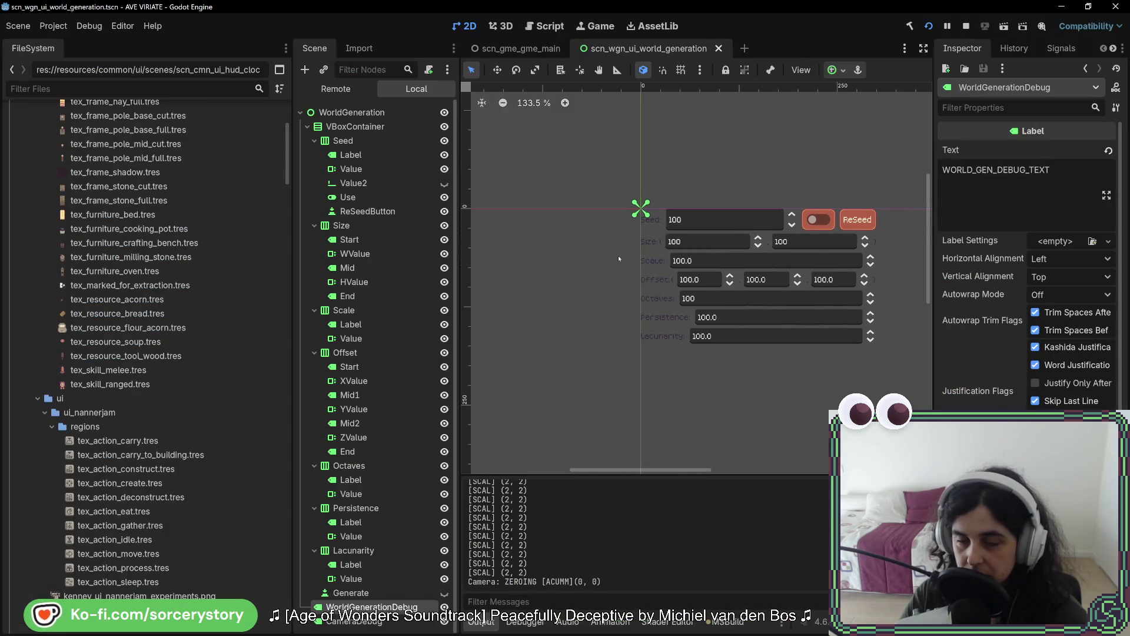
scroll(845, 366, "up", 2)
scroll(845, 366, "right", 3)
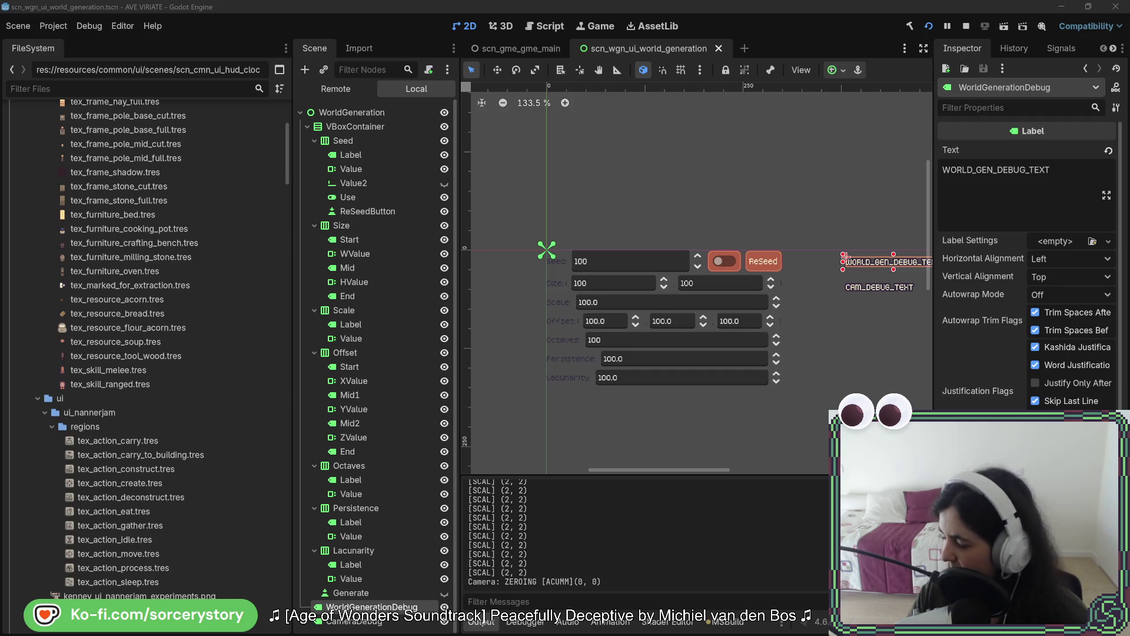
key("alt+Tab")
- Position the region-segmented pathfinding video window over the editor and scroll its page down and up
left_click_drag(490, 116, 463, 105)
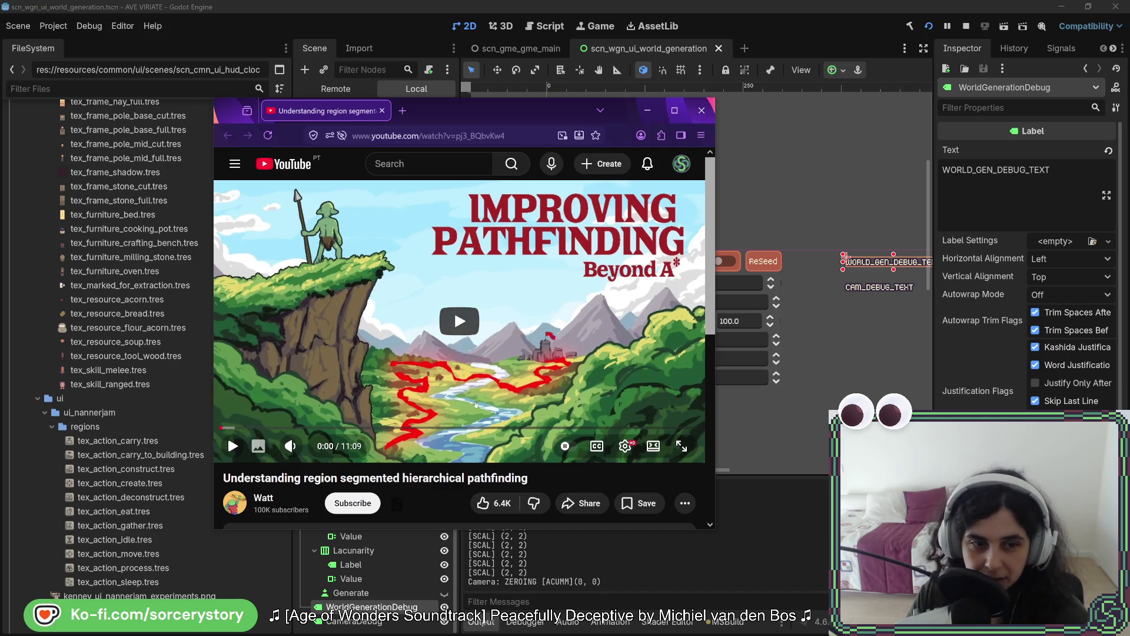
scroll(490, 329, "down", 3)
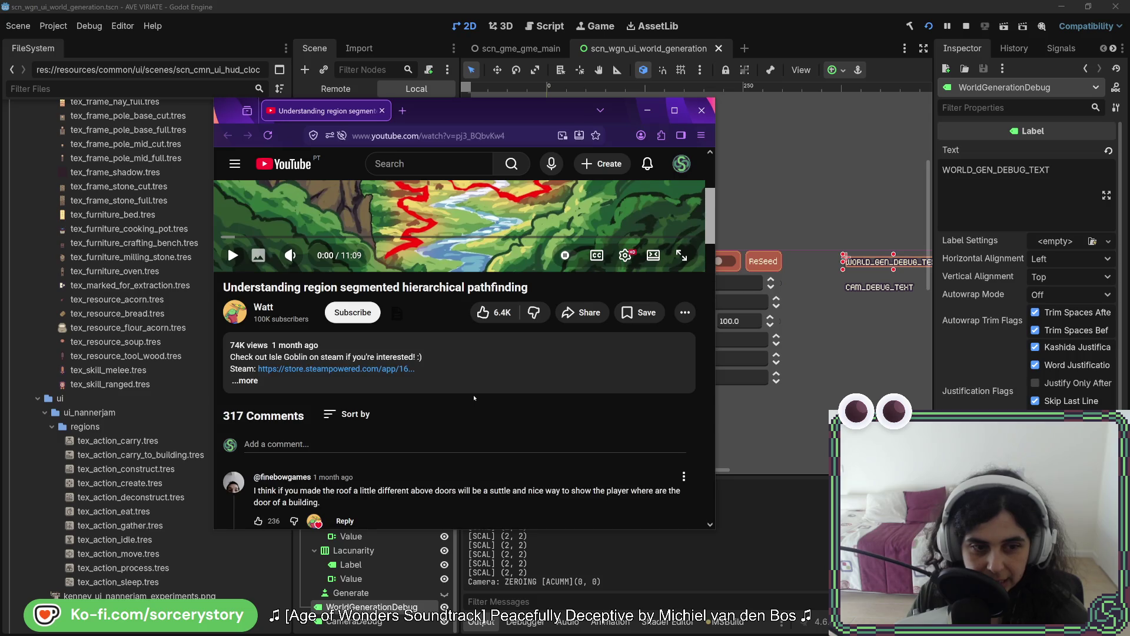
scroll(491, 435, "up", 3)
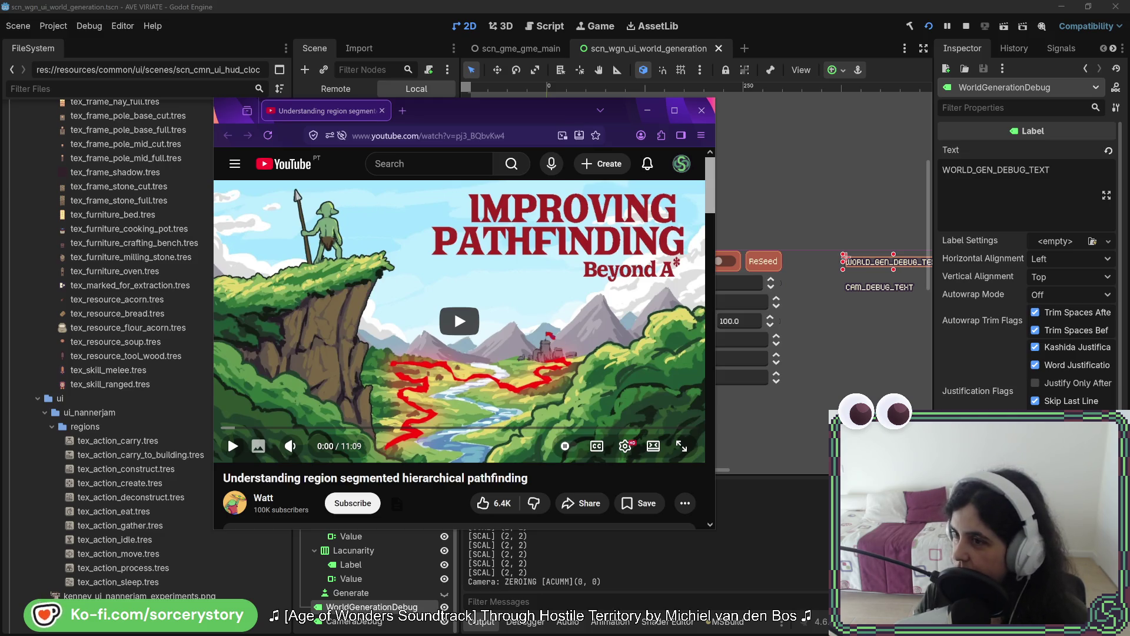
- Place the Hierarchical-Pathfinding Explained window beside the first video, shift the first left, then close the second
mouse_move(1129, 64)
left_mouse_down()
mouse_move(751, 57)
mouse_move(686, 67)
left_mouse_up()
mouse_move(417, 126)
left_mouse_down()
mouse_move(262, 118)
mouse_move(242, 129)
left_mouse_up()
left_click(710, 67)
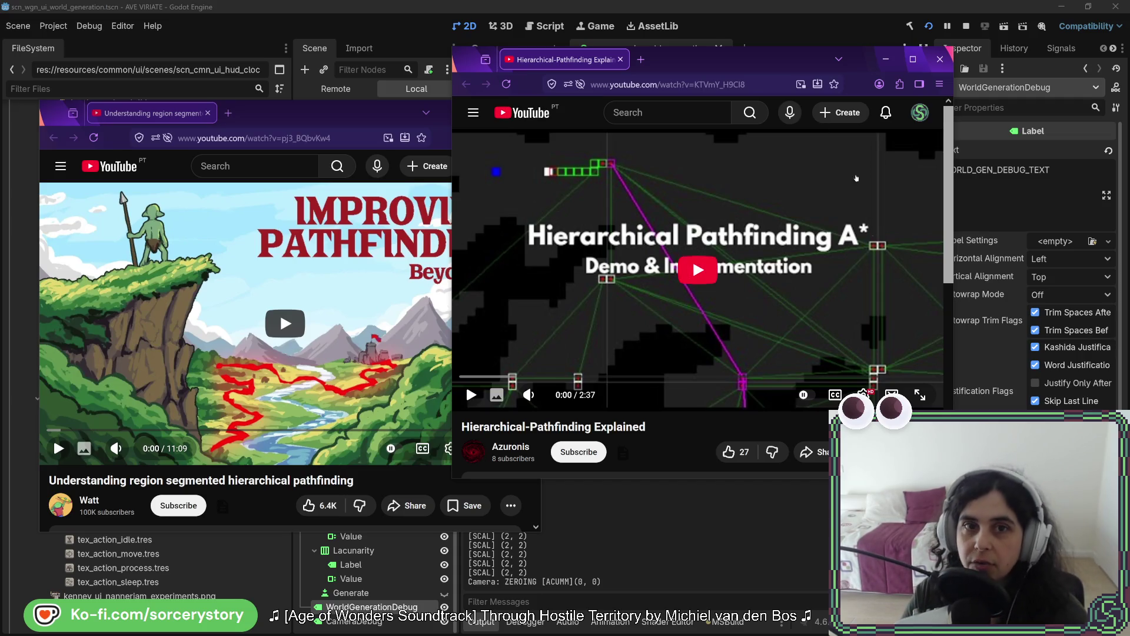
left_click(939, 59)
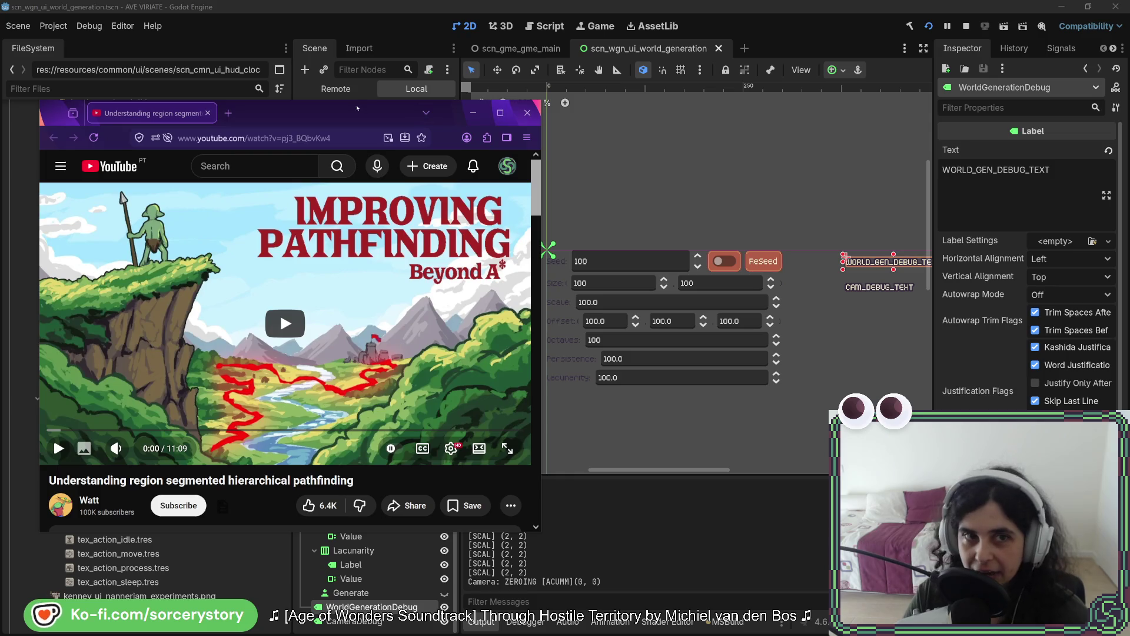
- Slide the Firefox video window off-screen with Win+Shift+Right
key("super+shift+Right")
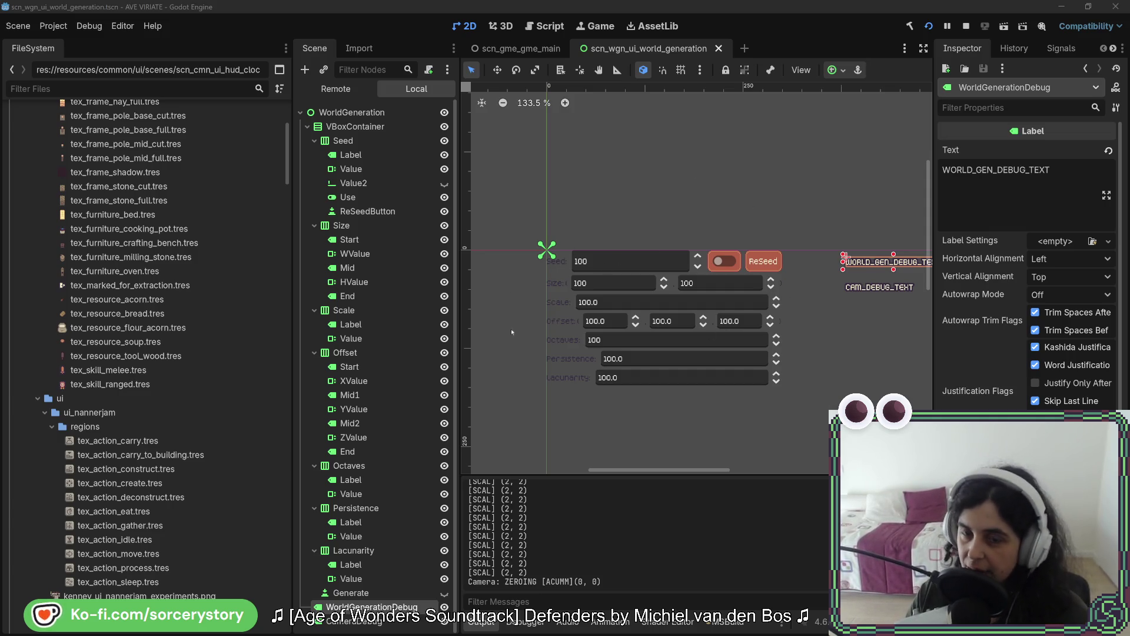
- In TerrainDataRegion.cs, highlight simulationContext and terrainDataOverworld usages and select the xRadius/yRadius lines
key("alt+Tab")
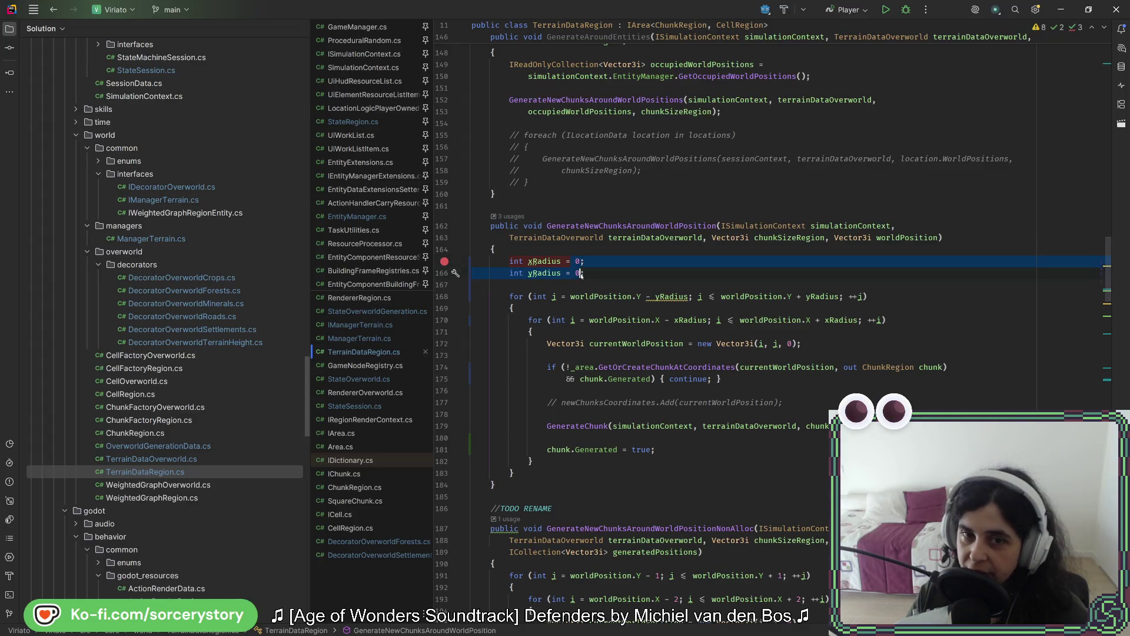
left_click(601, 274)
double_click(828, 229)
double_click(631, 238)
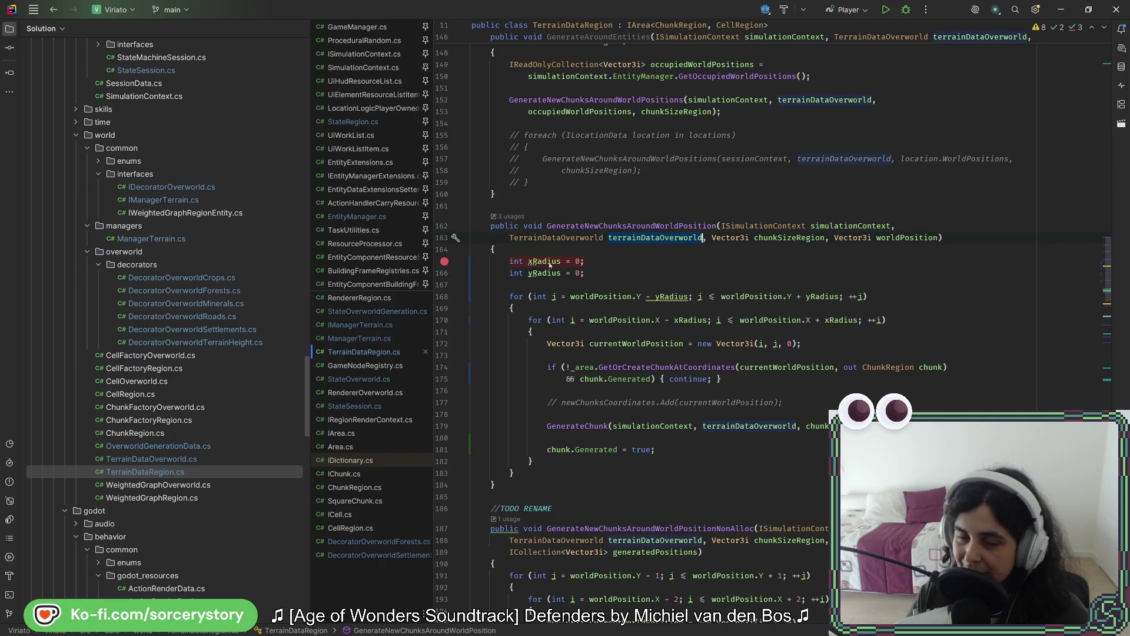
left_click_drag(553, 263, 576, 275)
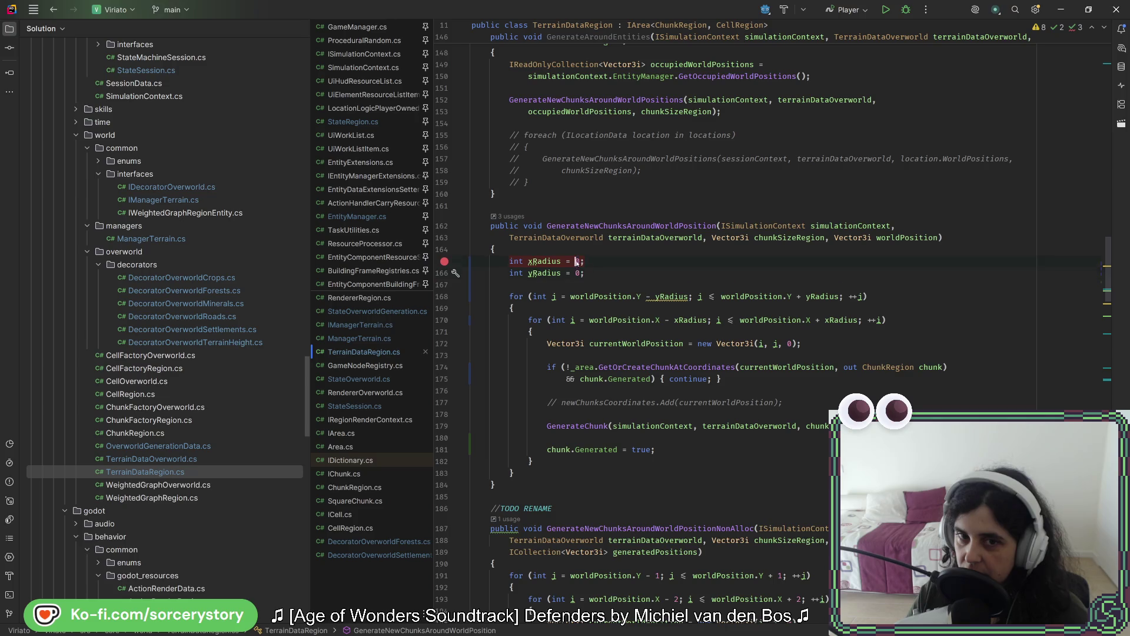
left_click(620, 272)
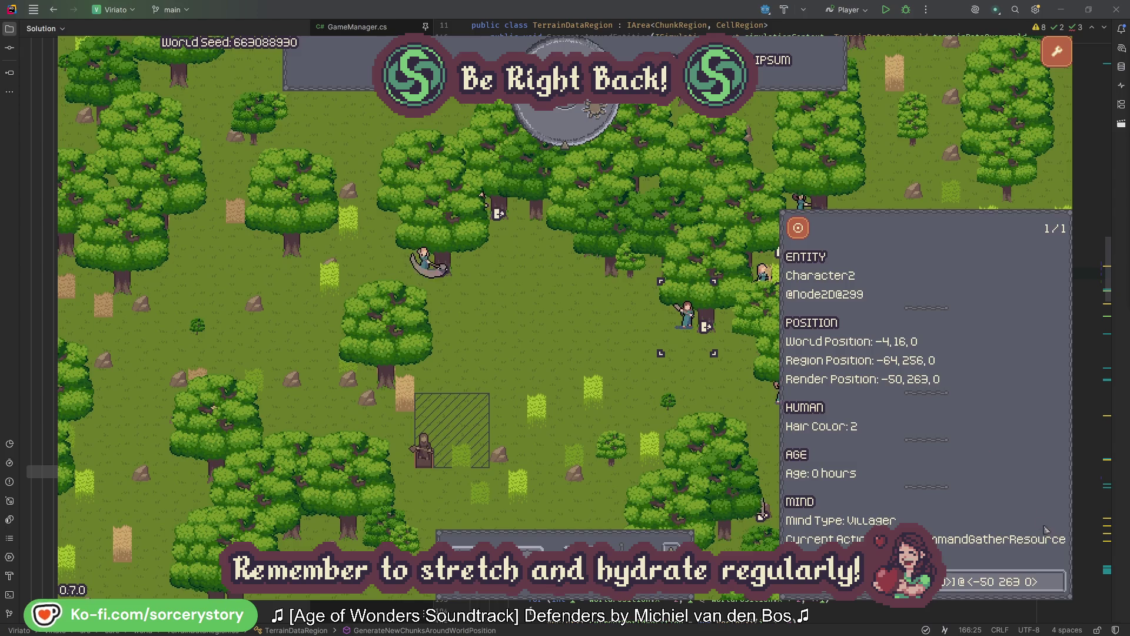
- Check the oaks Character2 and Character0 are gathering, close the inspector and pass one hour
left_click(1057, 583)
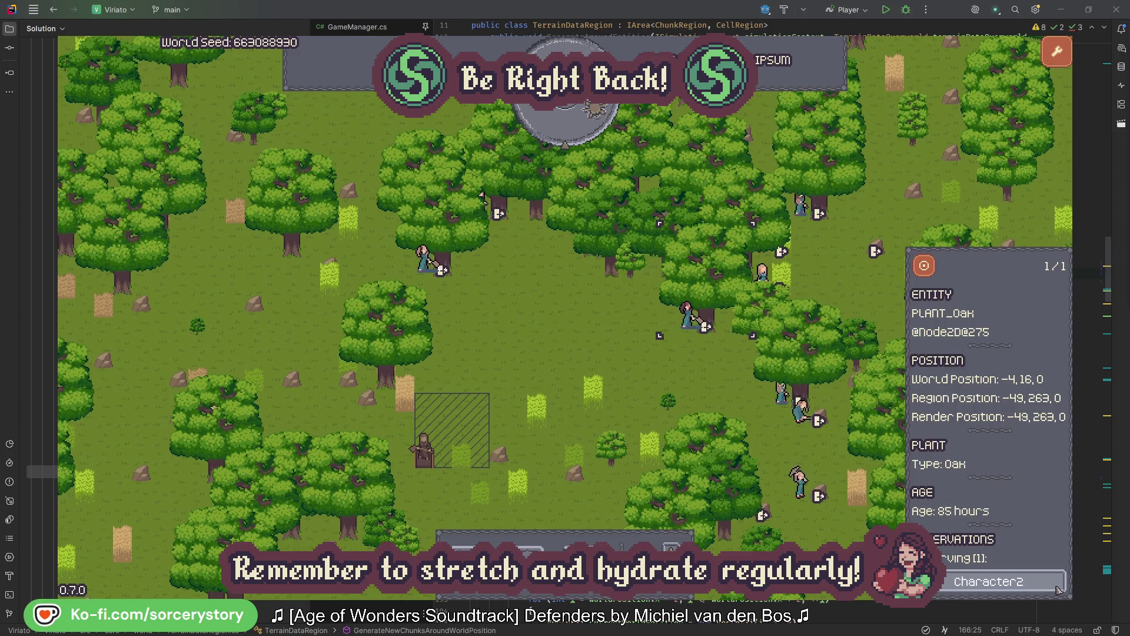
left_click(1056, 583)
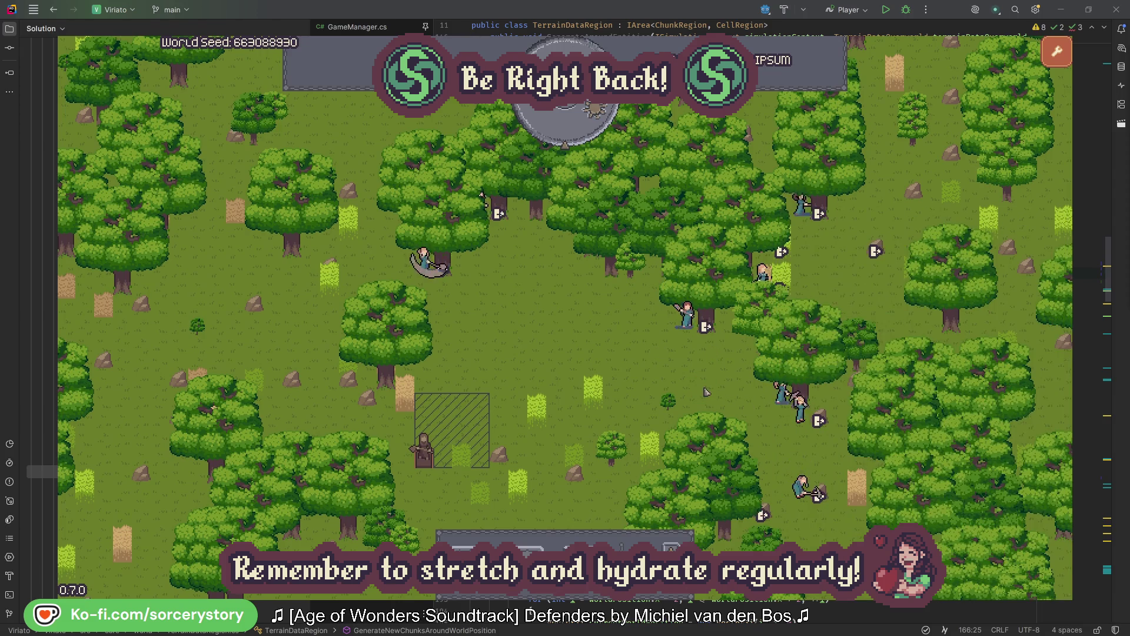
left_click(425, 262)
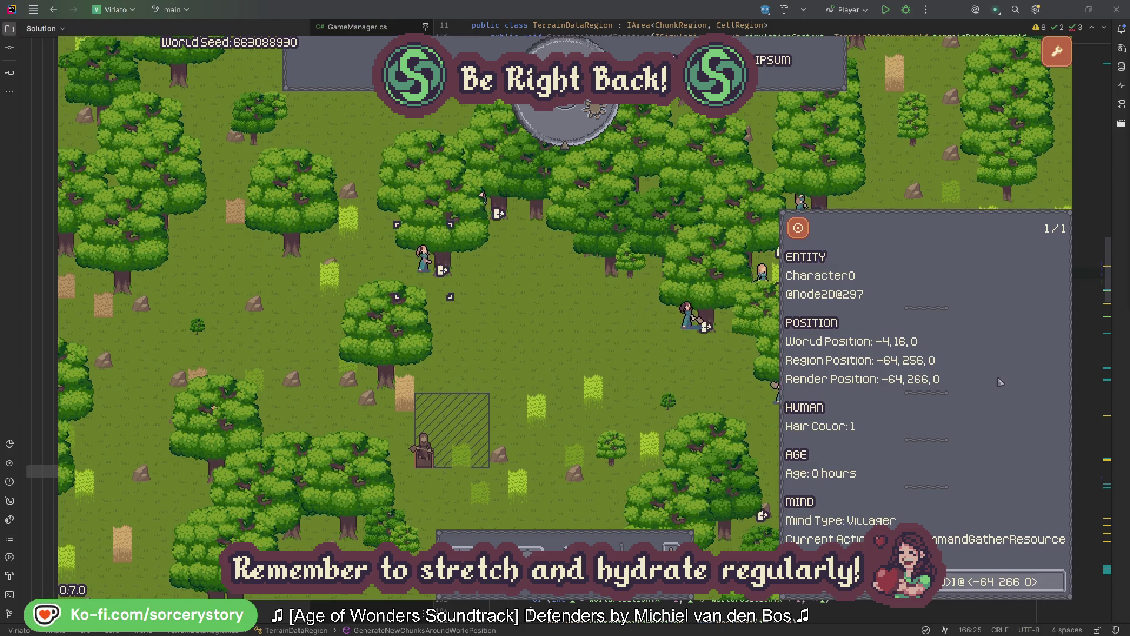
left_click(1057, 582)
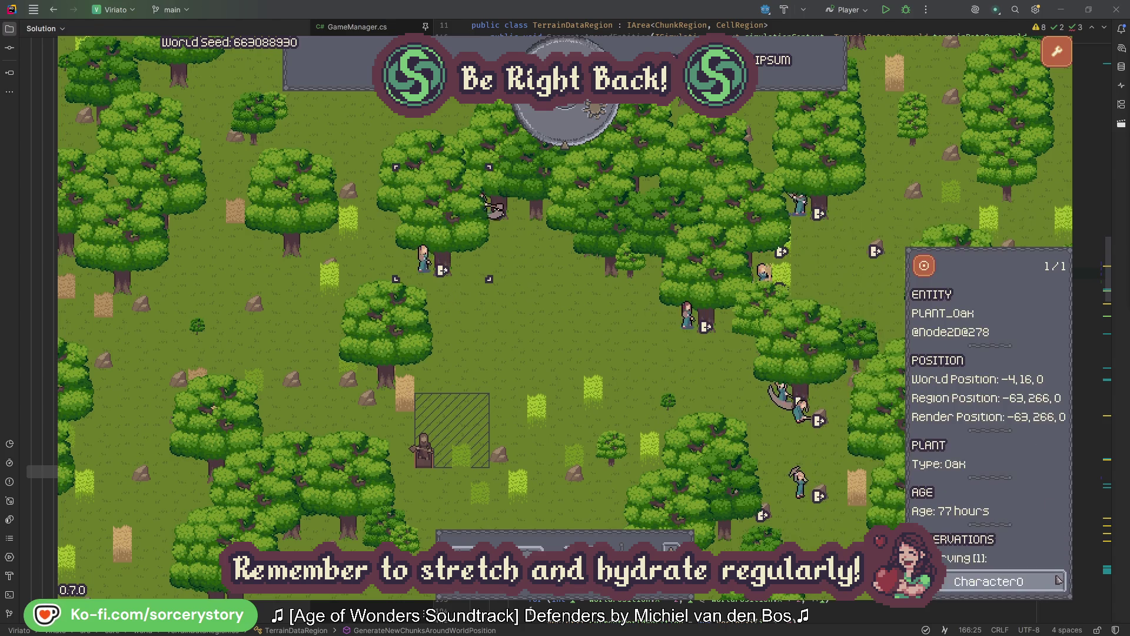
left_click(1057, 581)
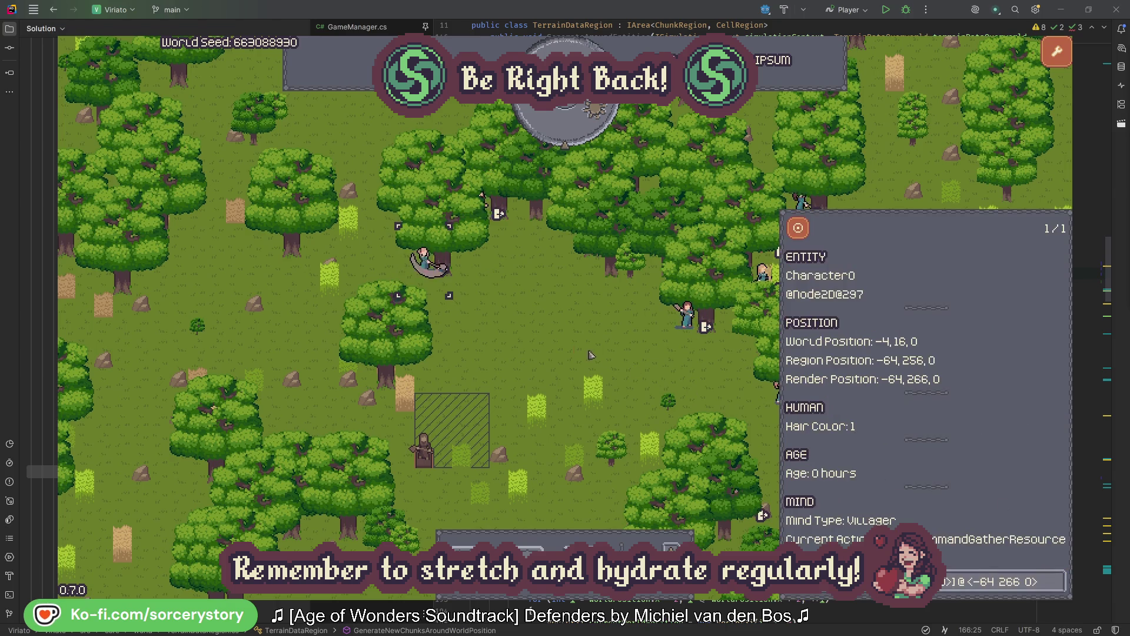
left_click(590, 354)
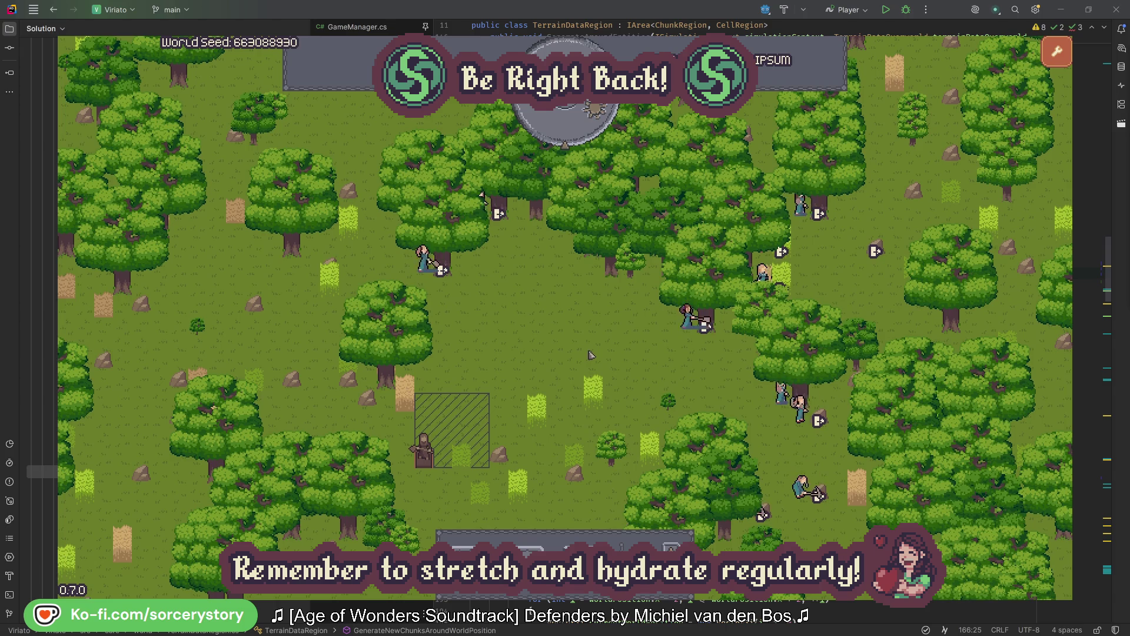
left_click(574, 132)
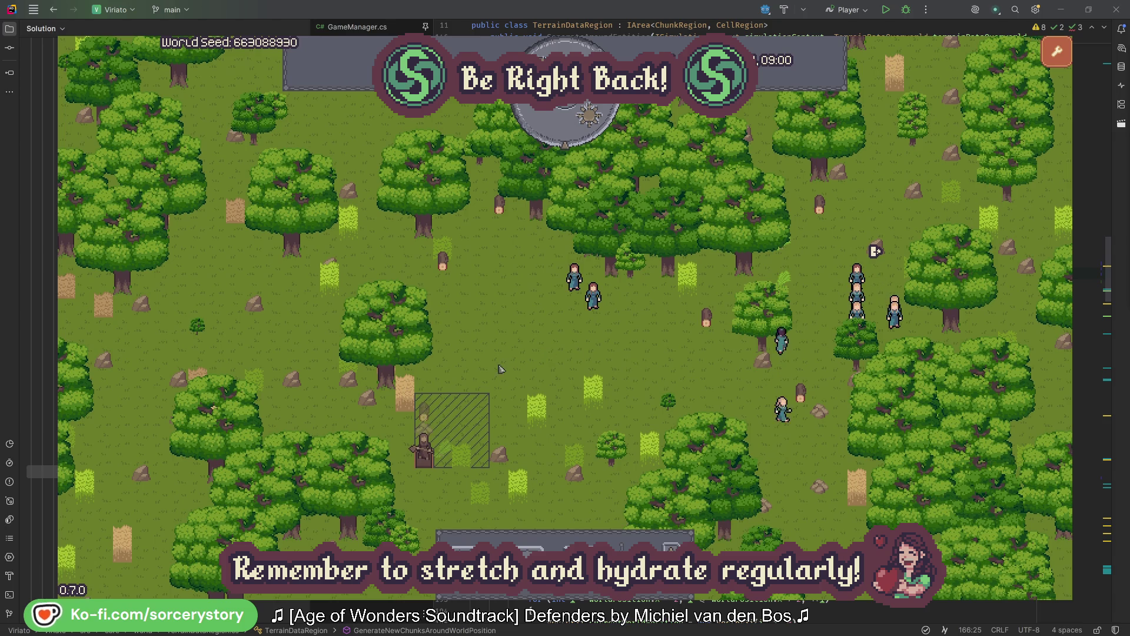
left_click(431, 413)
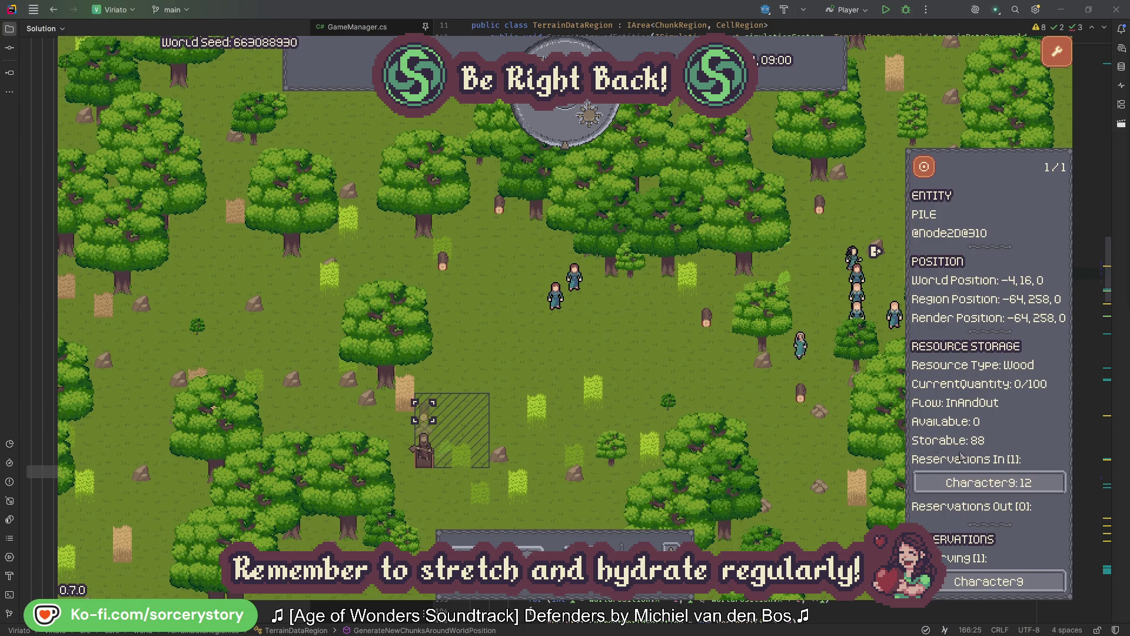
left_click(1039, 485)
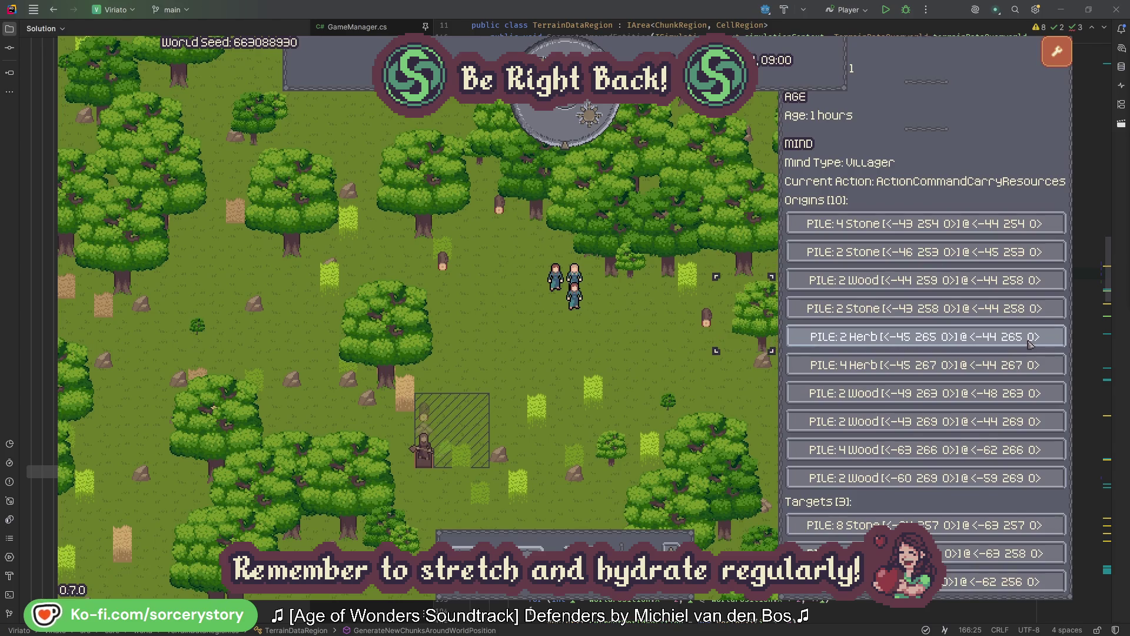
left_click(1029, 340)
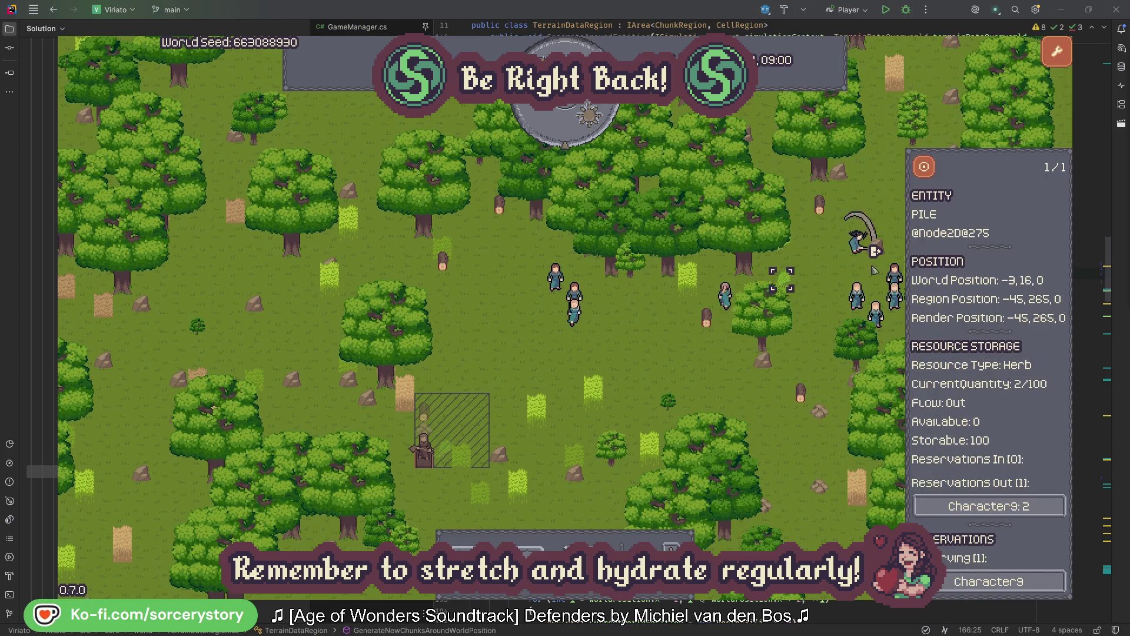
left_click(931, 171)
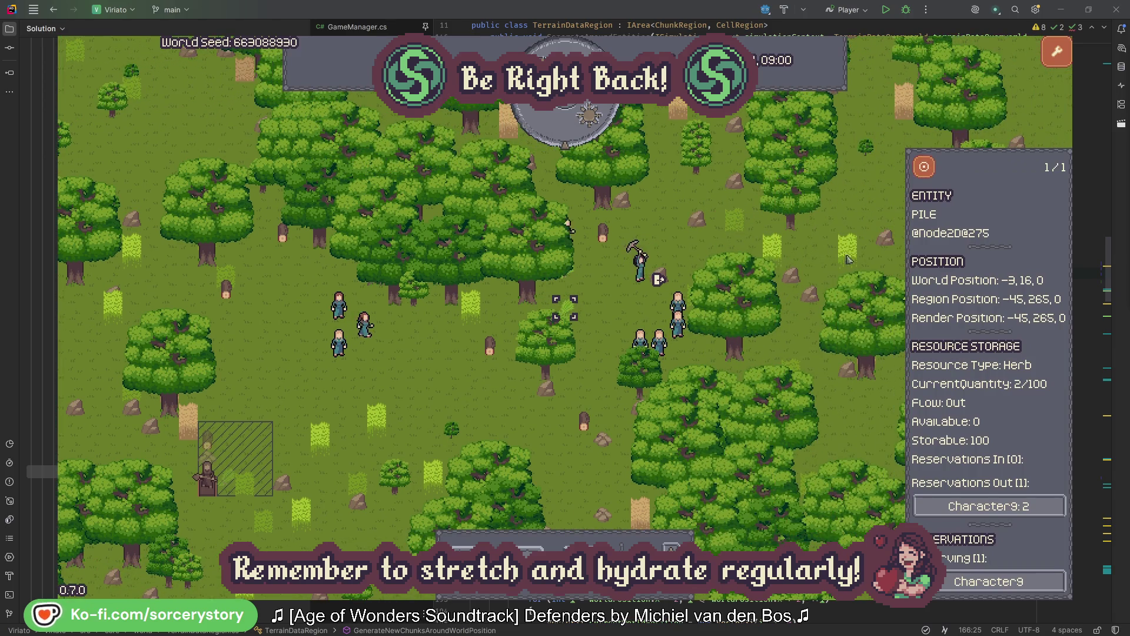
left_click(988, 506)
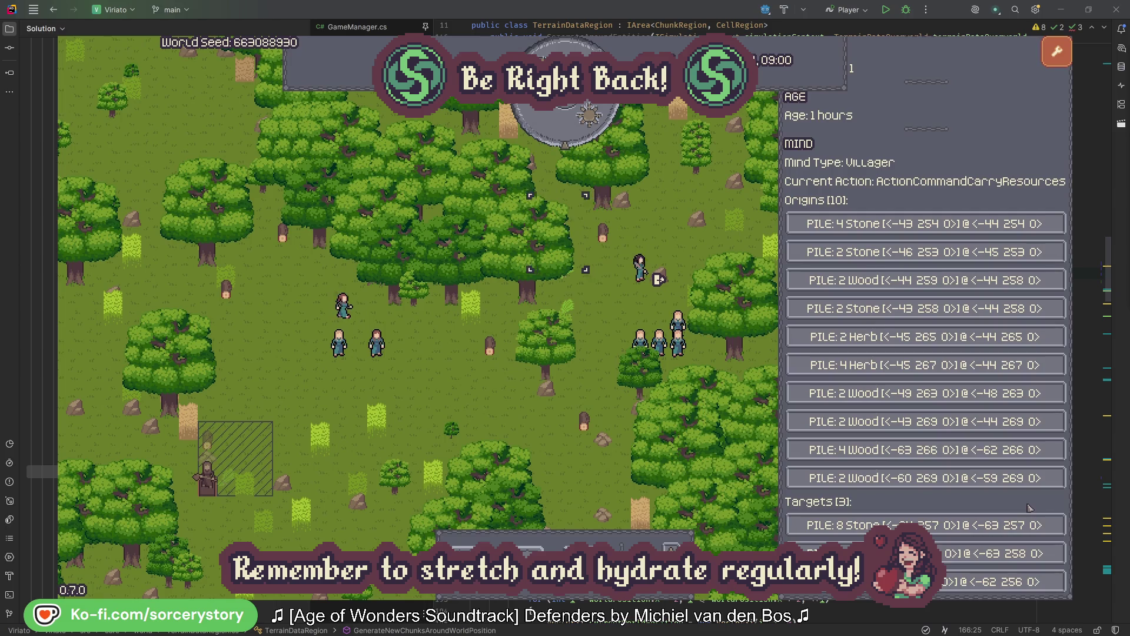
left_click(989, 553)
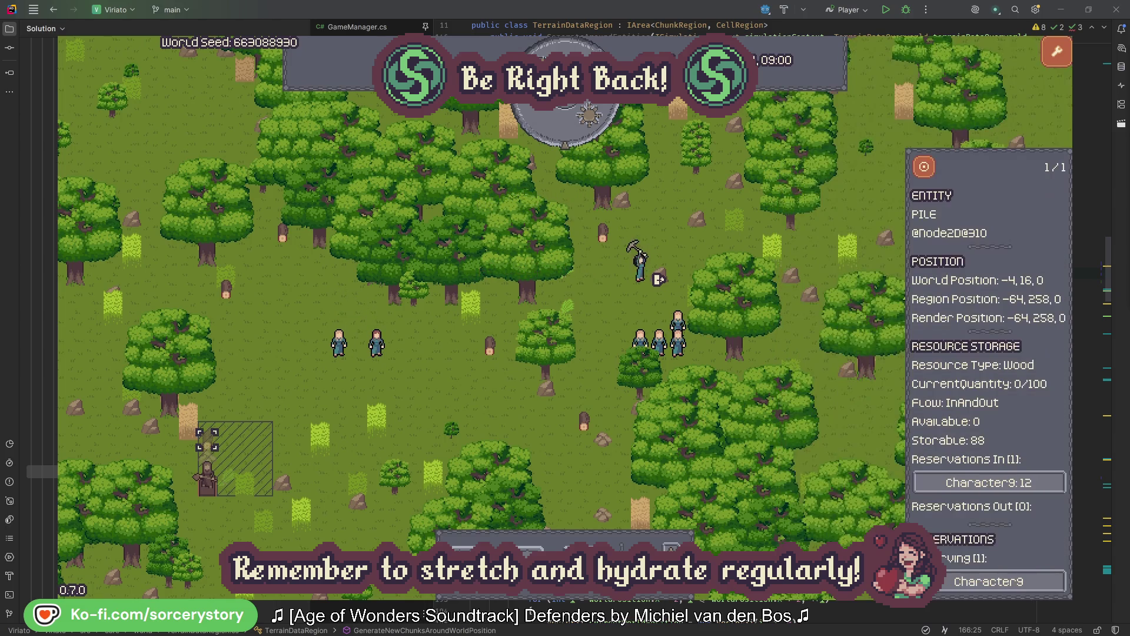
left_click(924, 169)
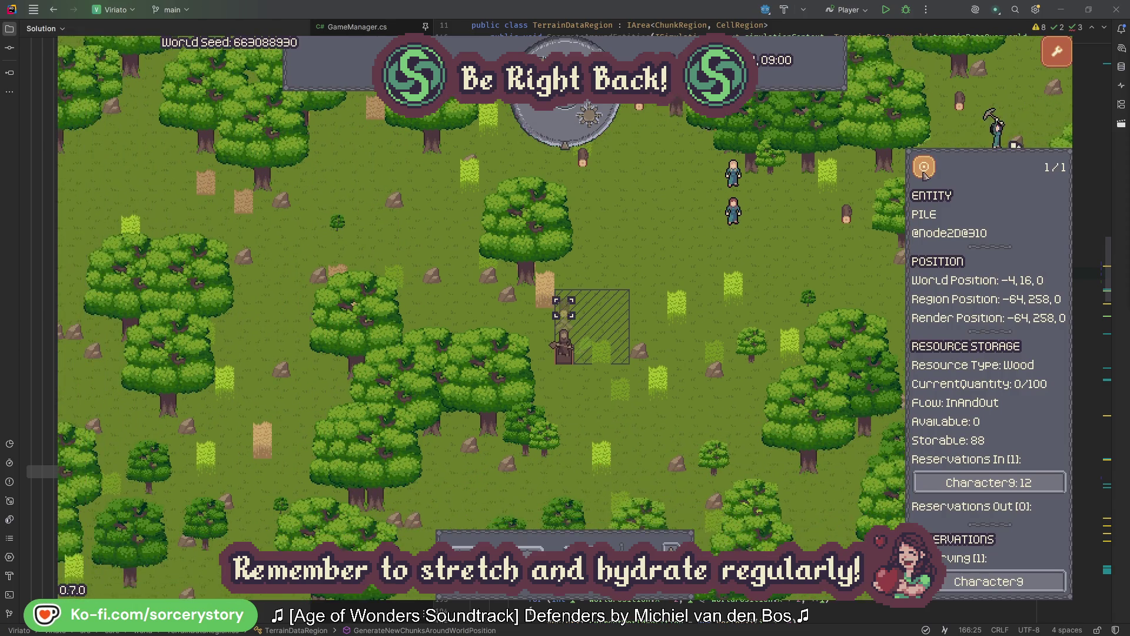
left_click(818, 261)
left_click(737, 216)
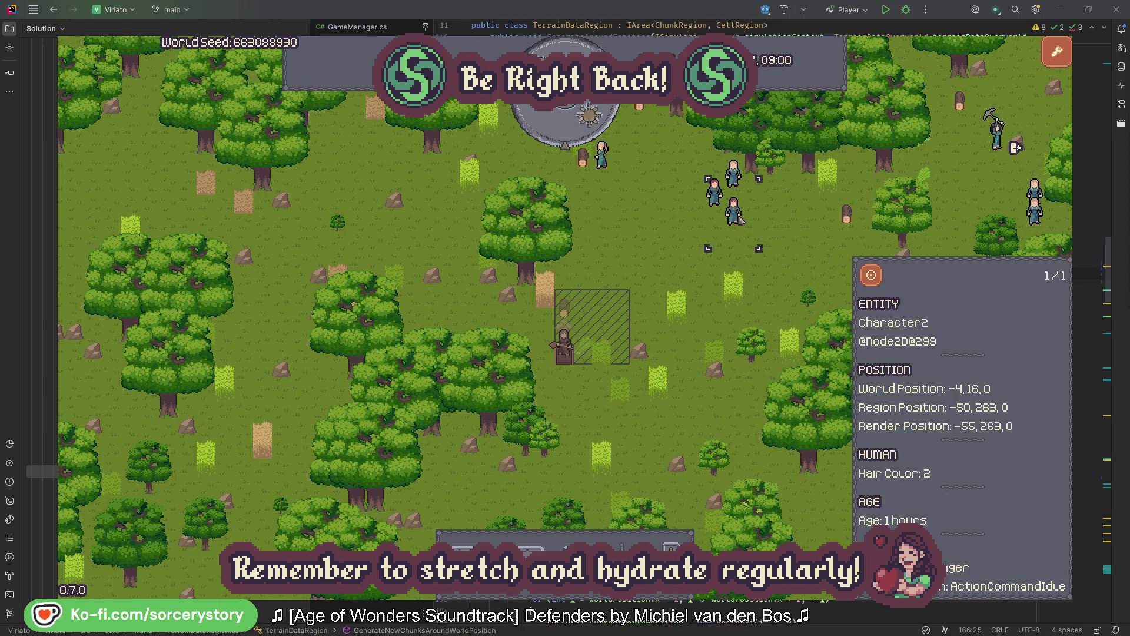
key("f")
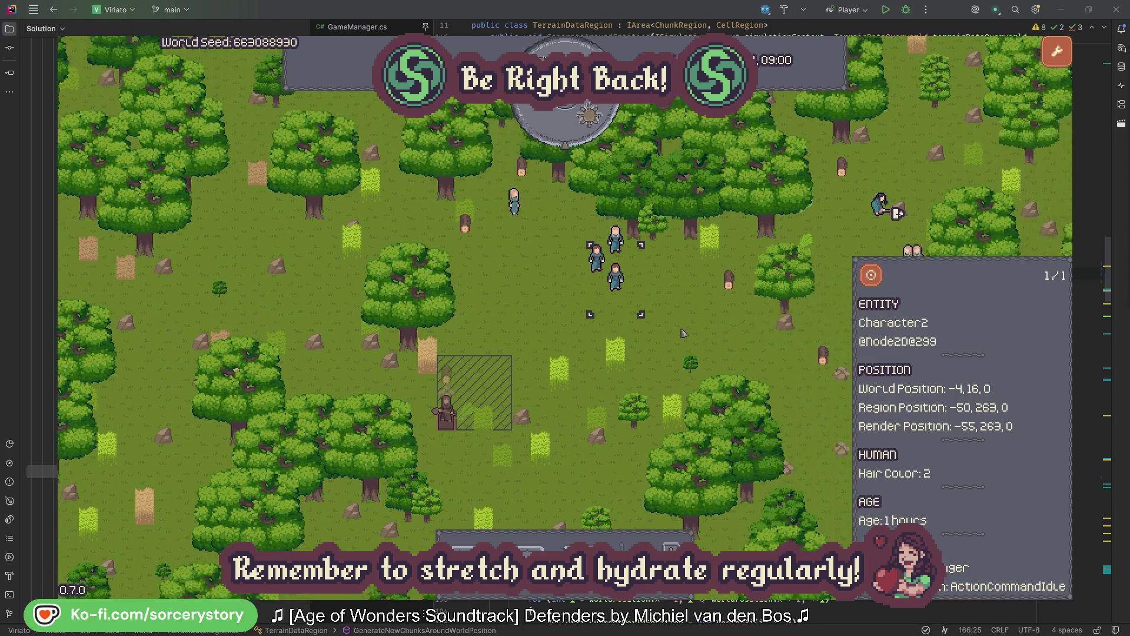
left_click(647, 340)
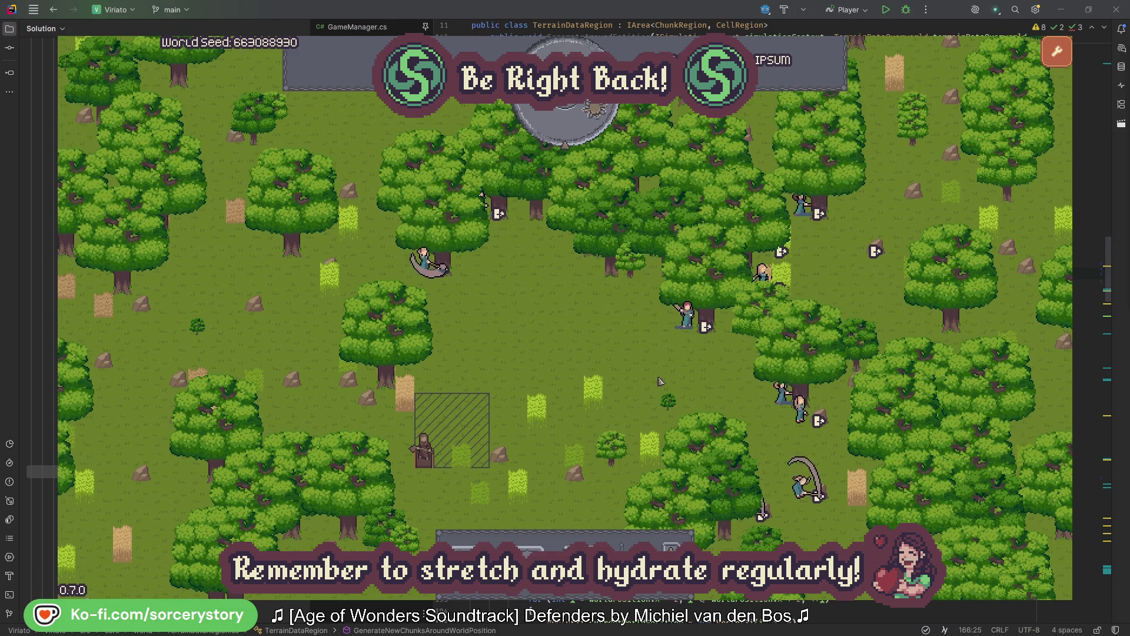
left_click(689, 318)
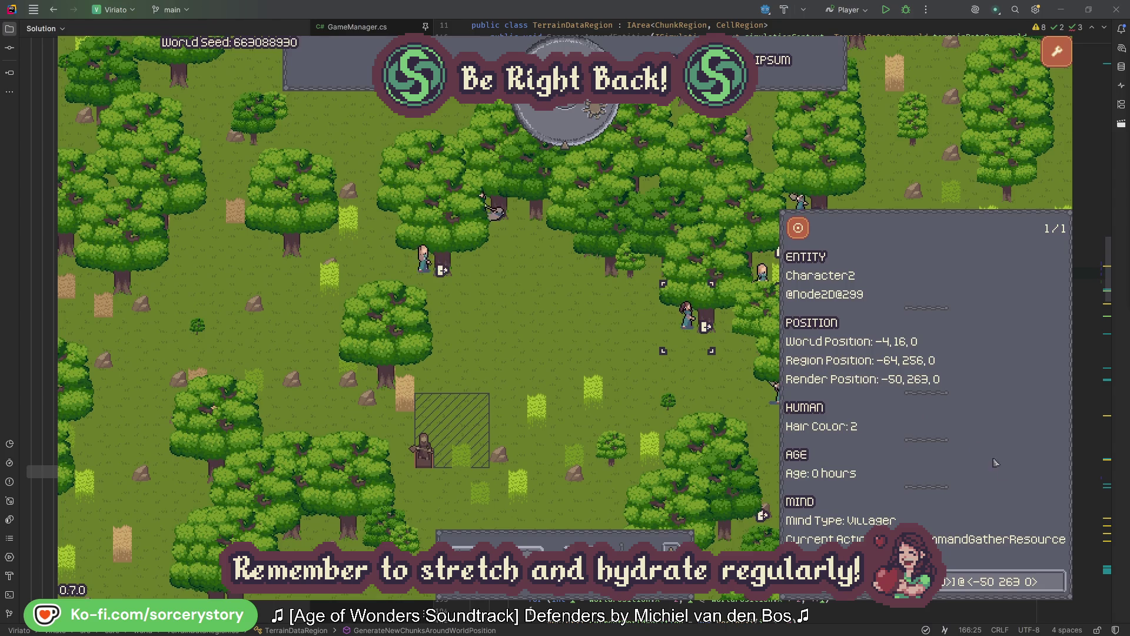
left_click(1057, 588)
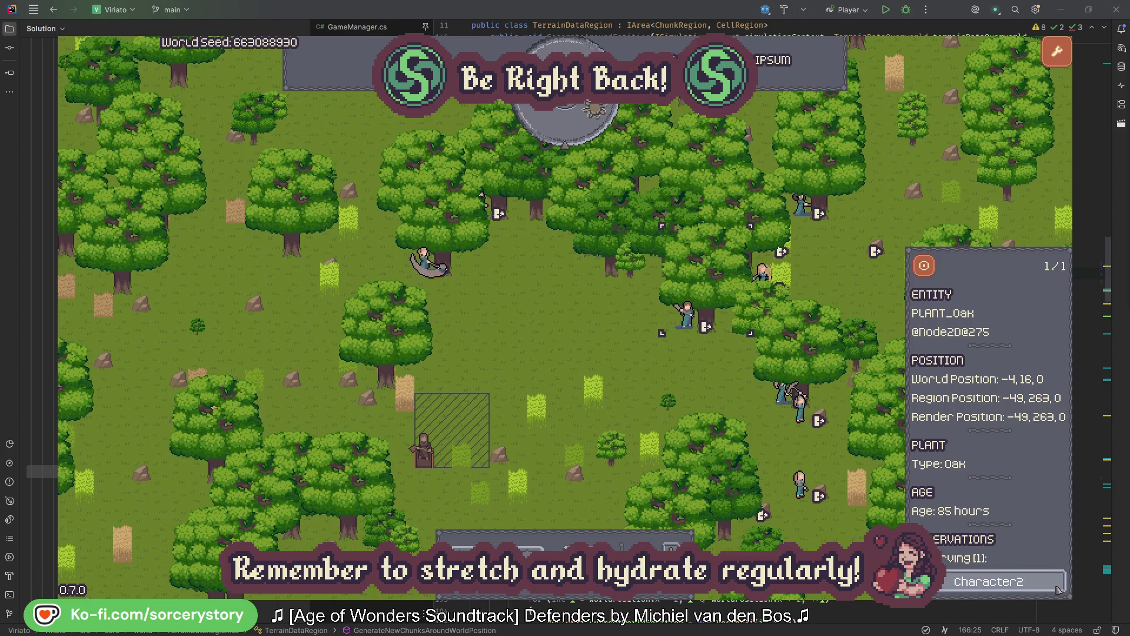
left_click(1057, 588)
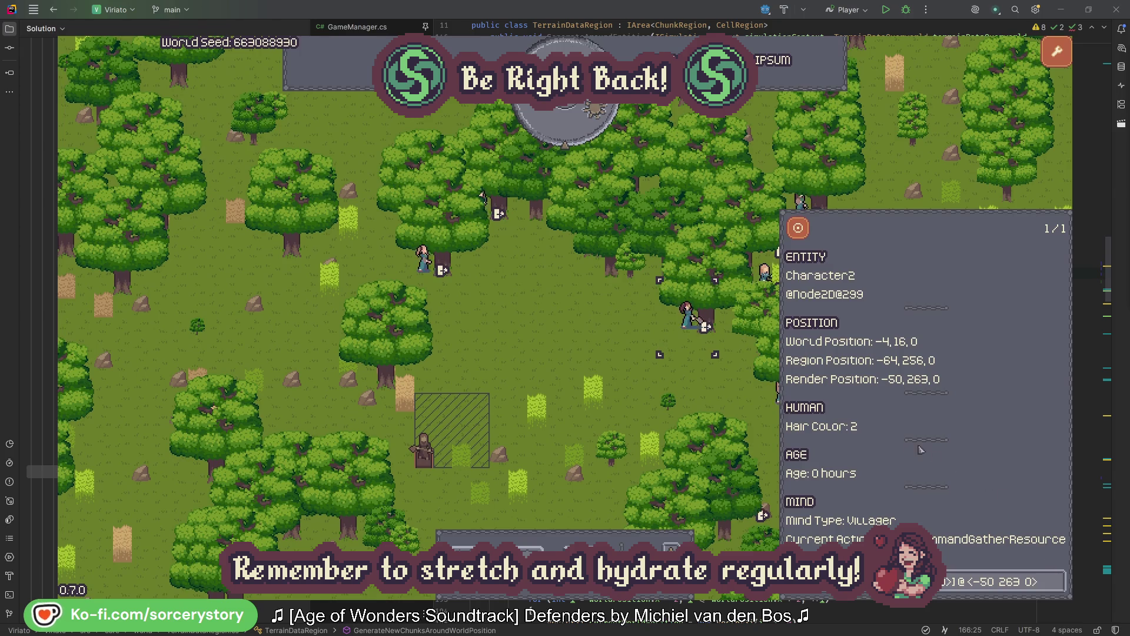
left_click(705, 390)
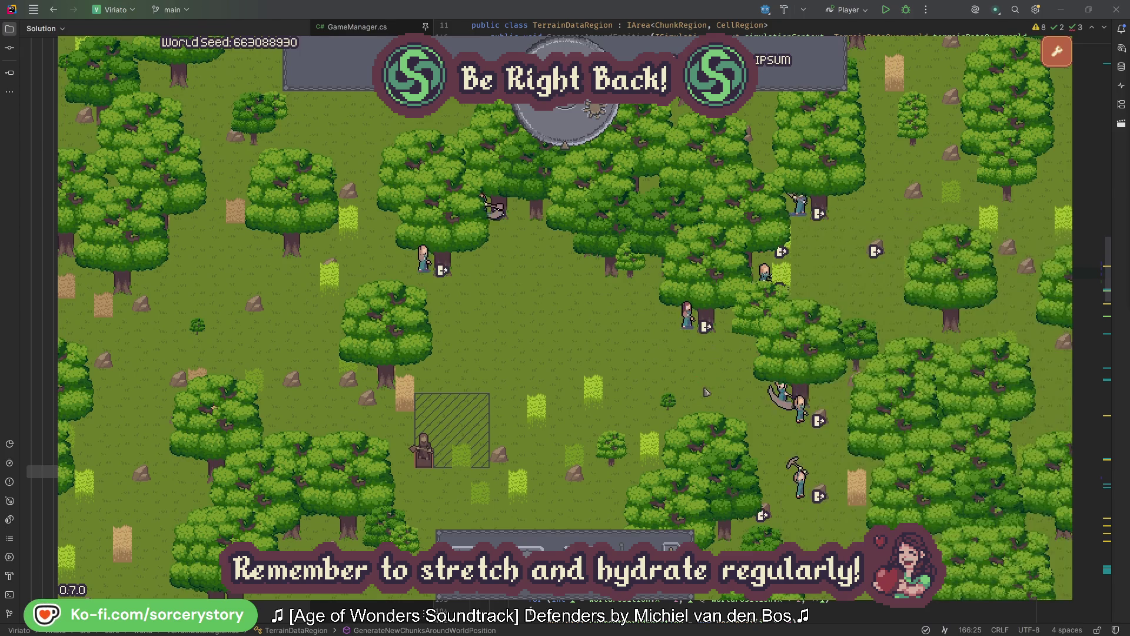
left_click(430, 277)
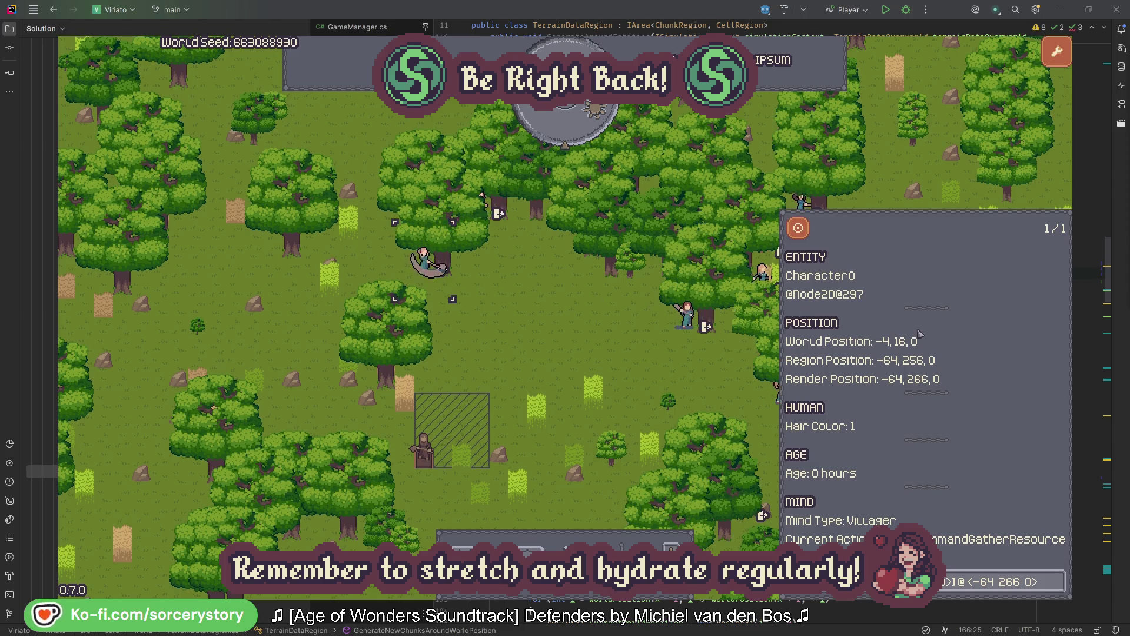
left_click(1058, 580)
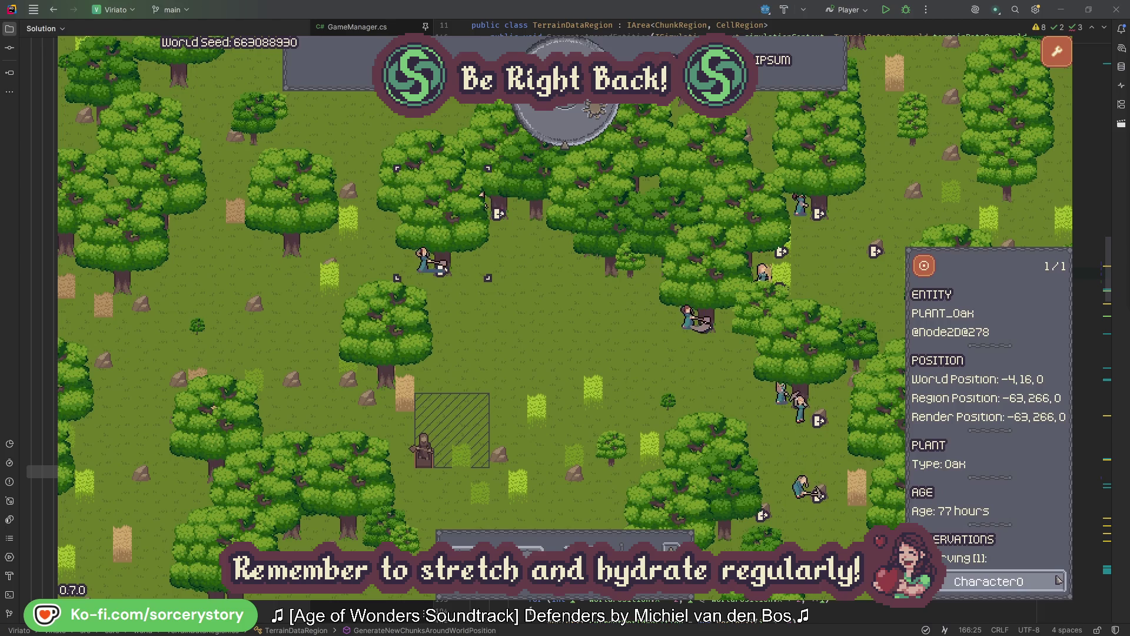
left_click(1058, 581)
left_click(589, 352)
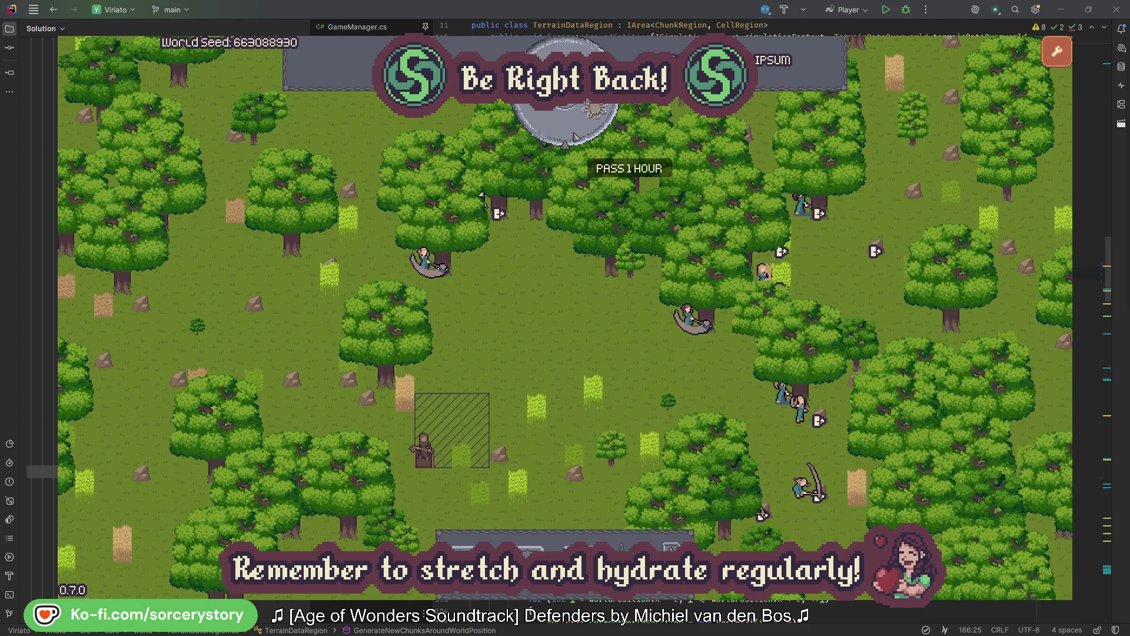
left_click(575, 132)
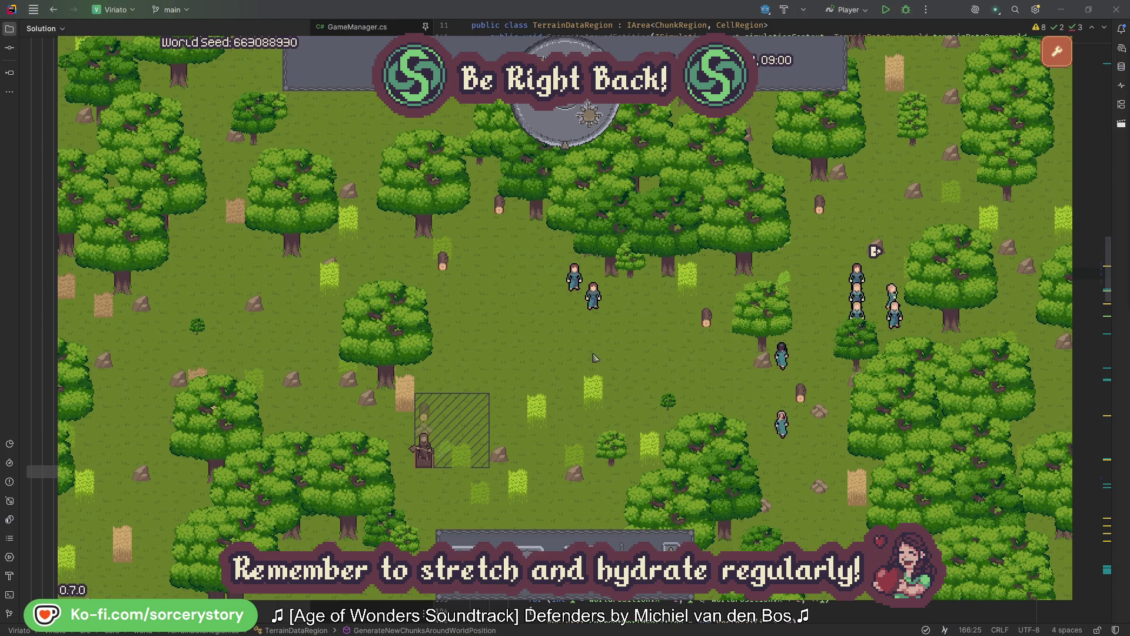
left_click(427, 416)
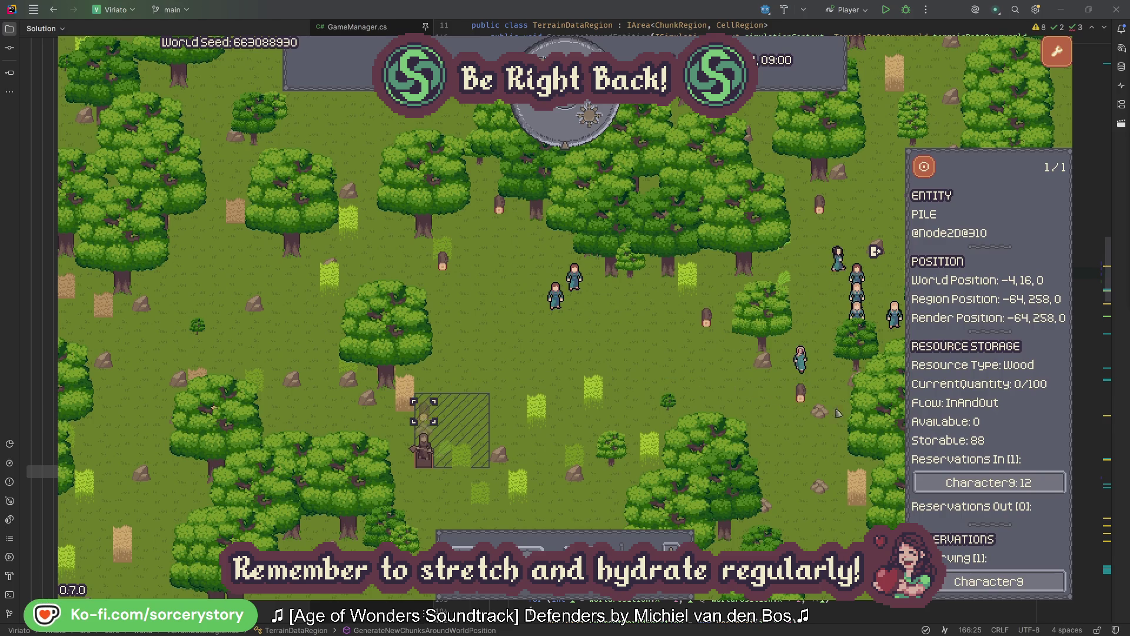
left_click(1040, 485)
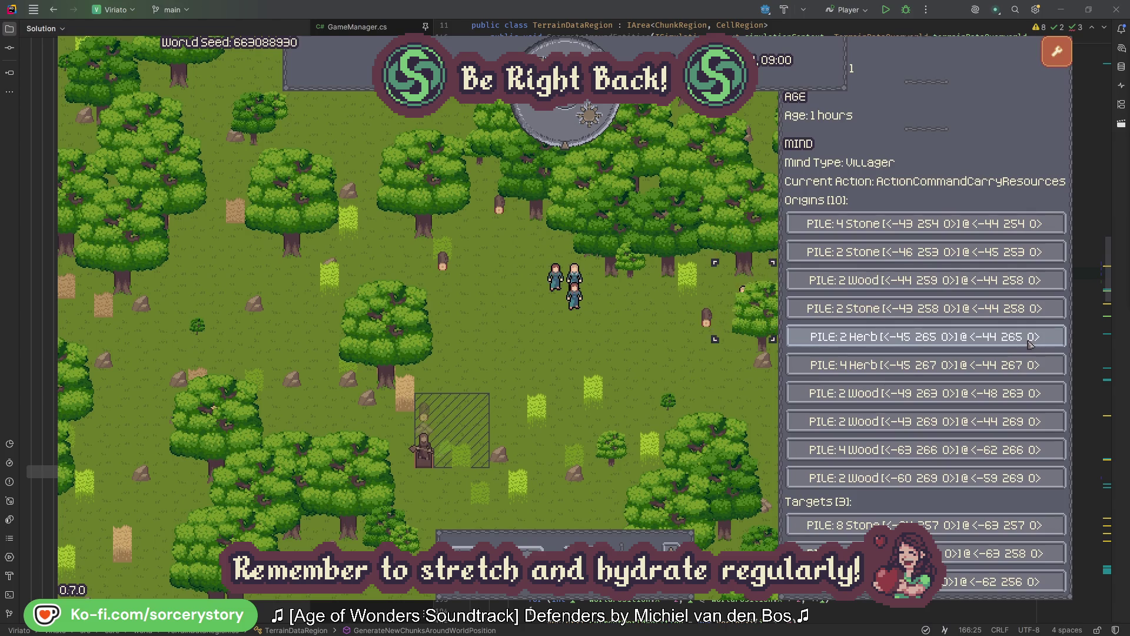
left_click(1030, 344)
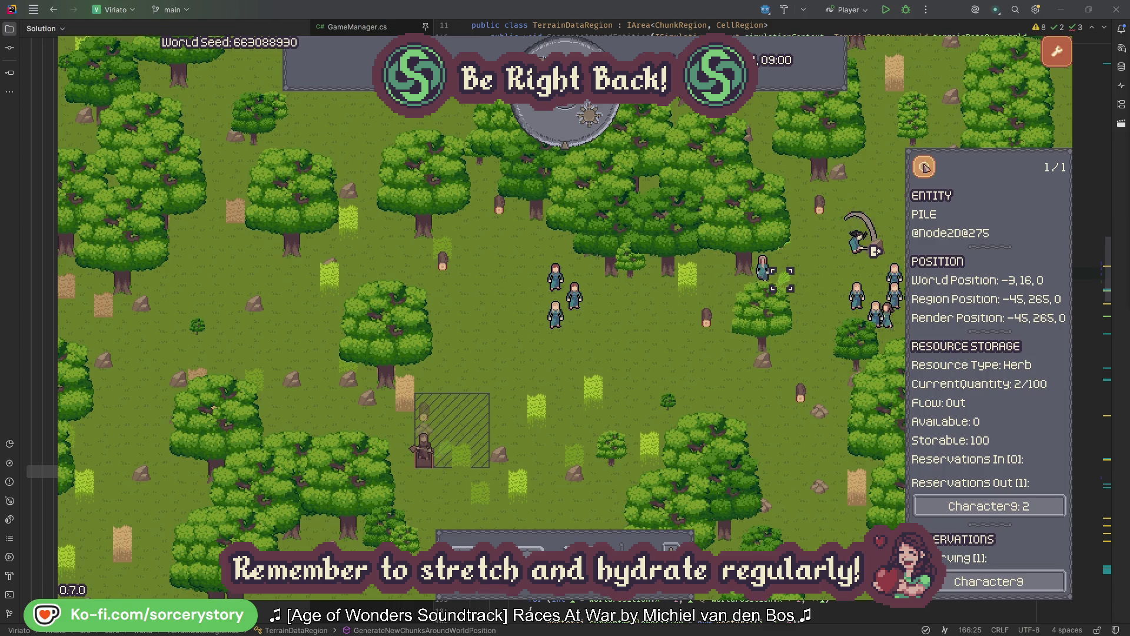
left_click(927, 169)
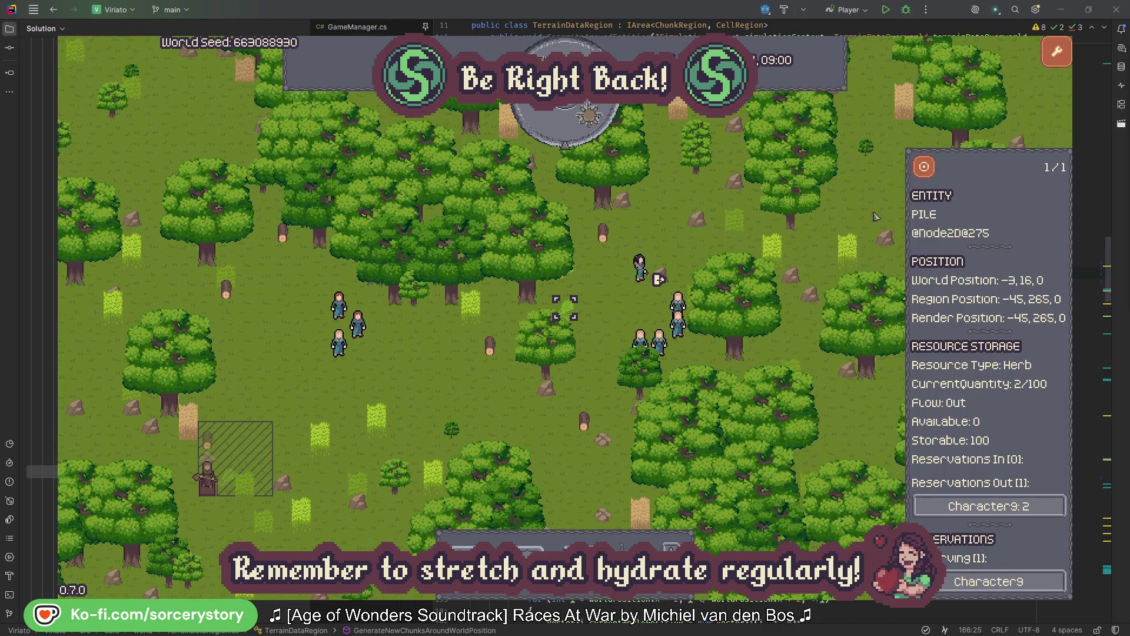
left_click(1001, 505)
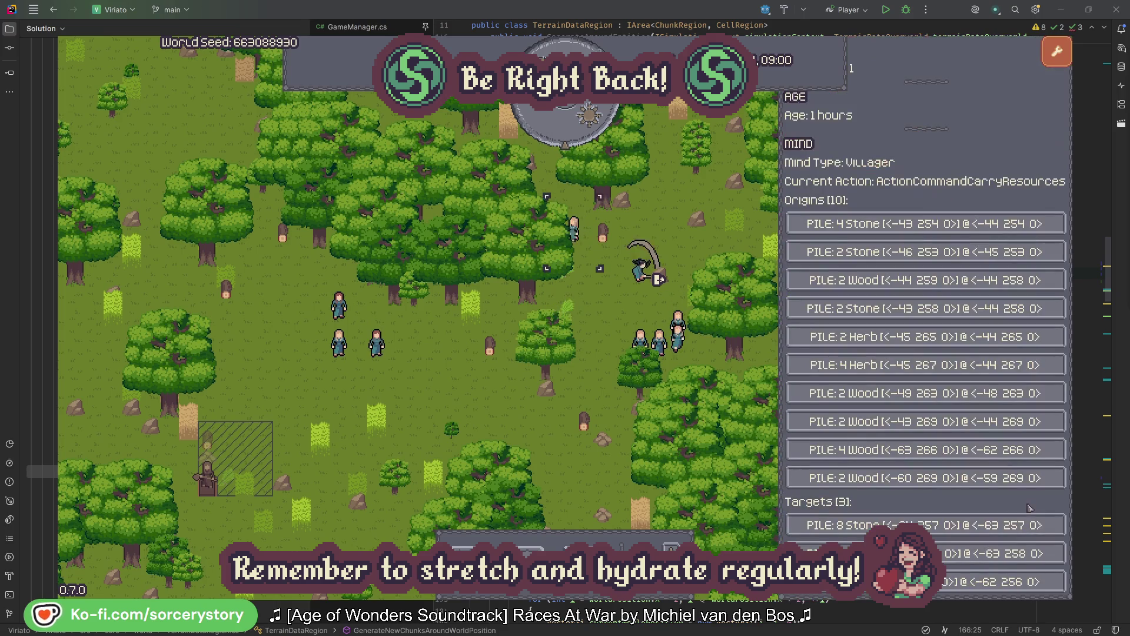
left_click(977, 553)
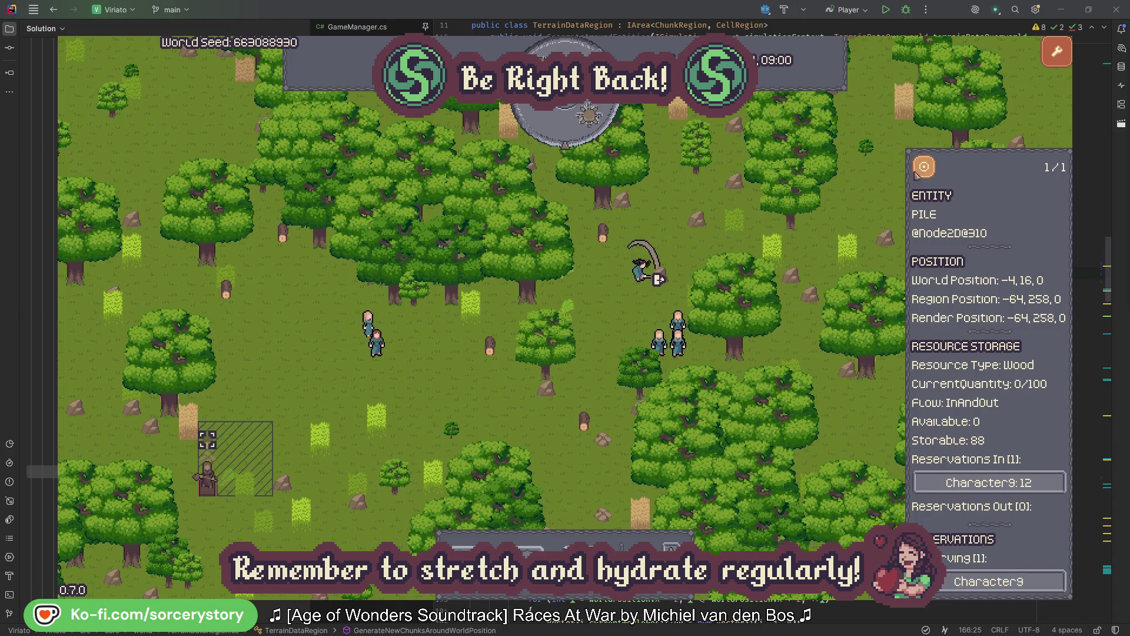
left_click(925, 168)
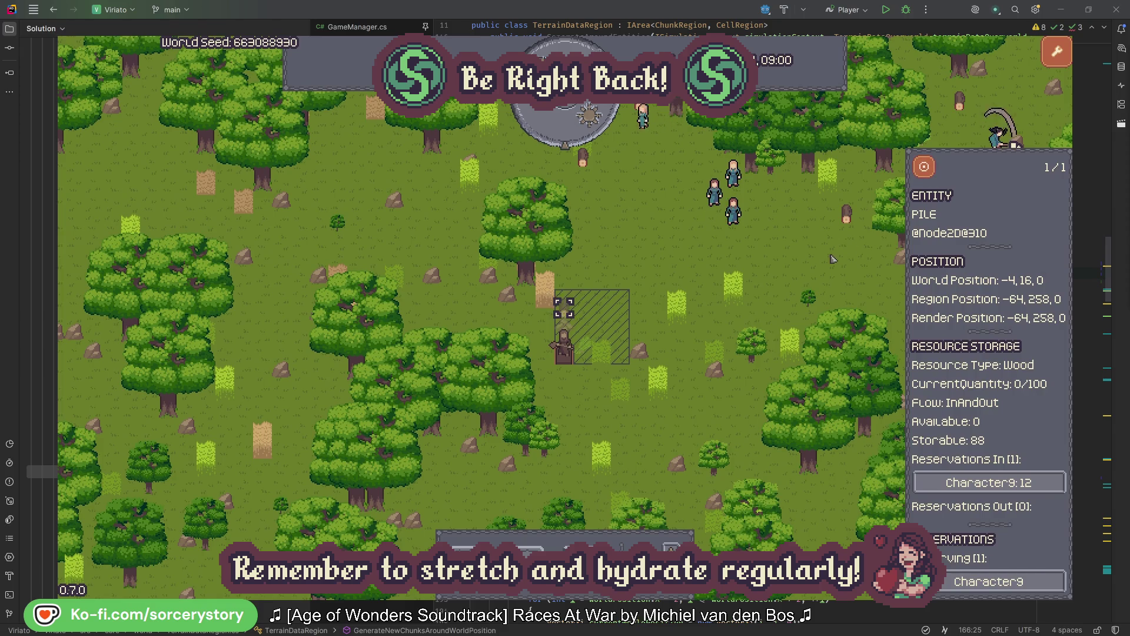
left_click(832, 259)
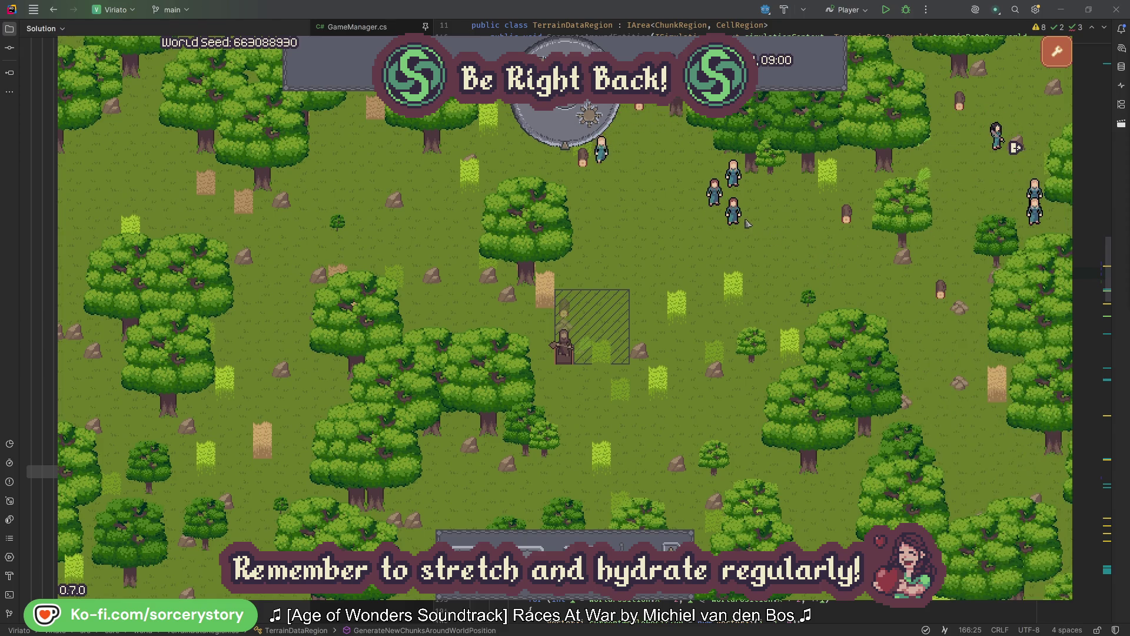
left_click(746, 223)
left_click(864, 283)
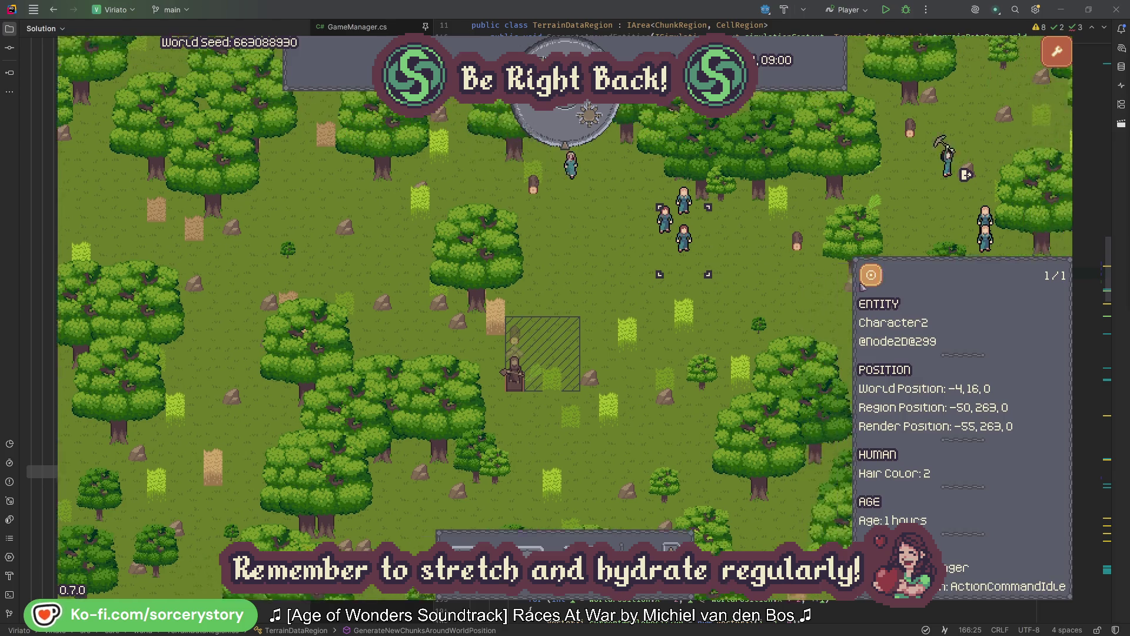
left_click(646, 340)
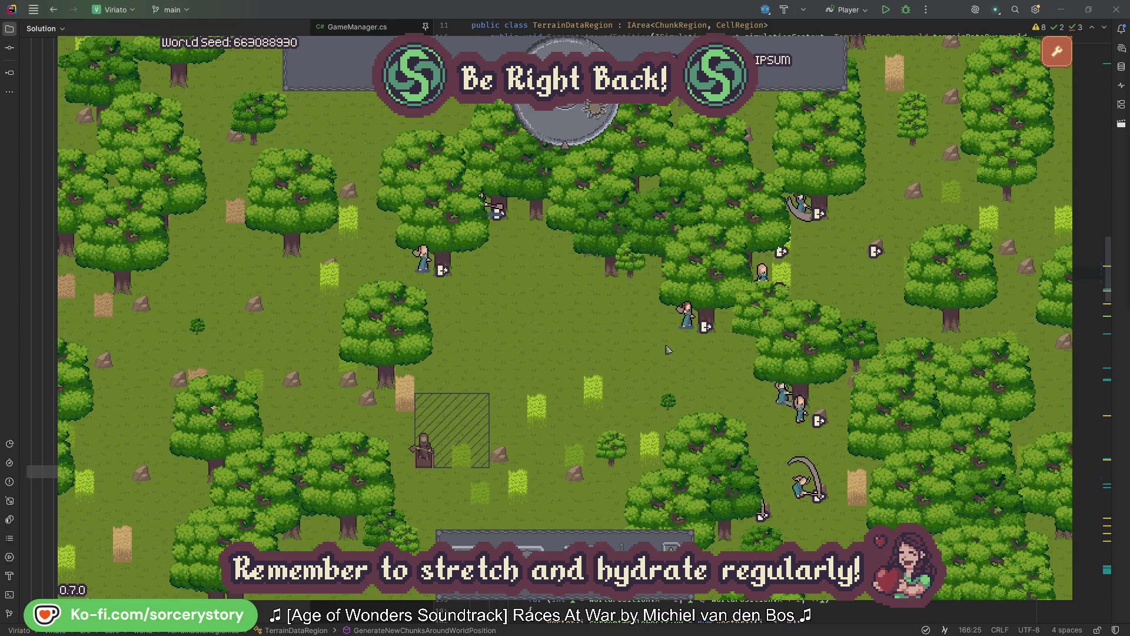
- Inspect Character2 and Character0 and the oak trees each is gathering, then close the details
left_click(689, 318)
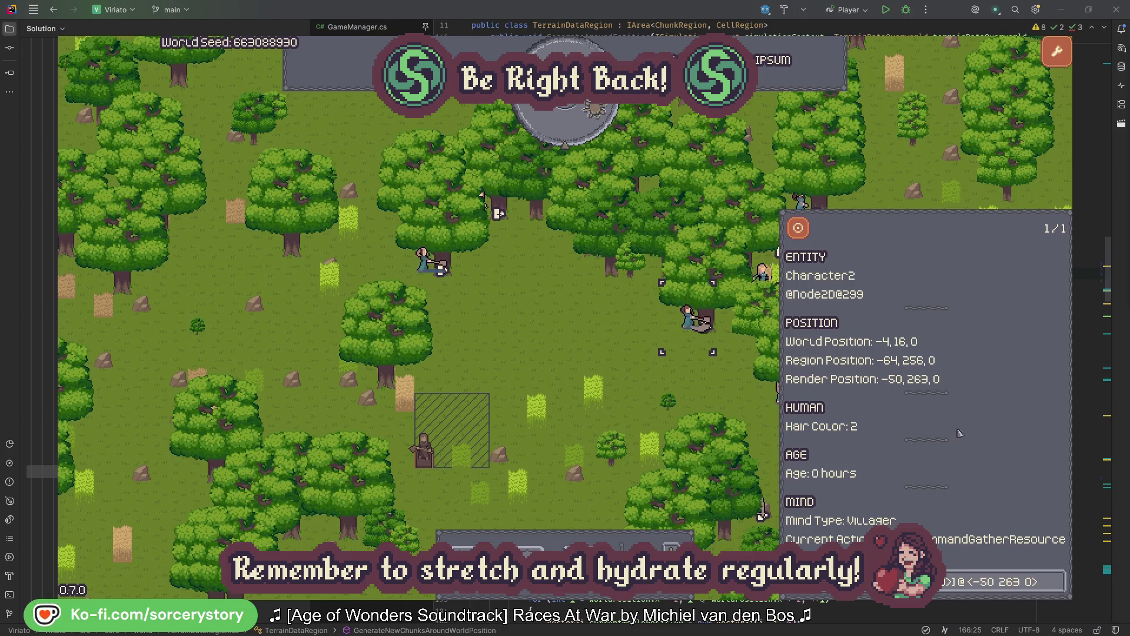
left_click(1058, 589)
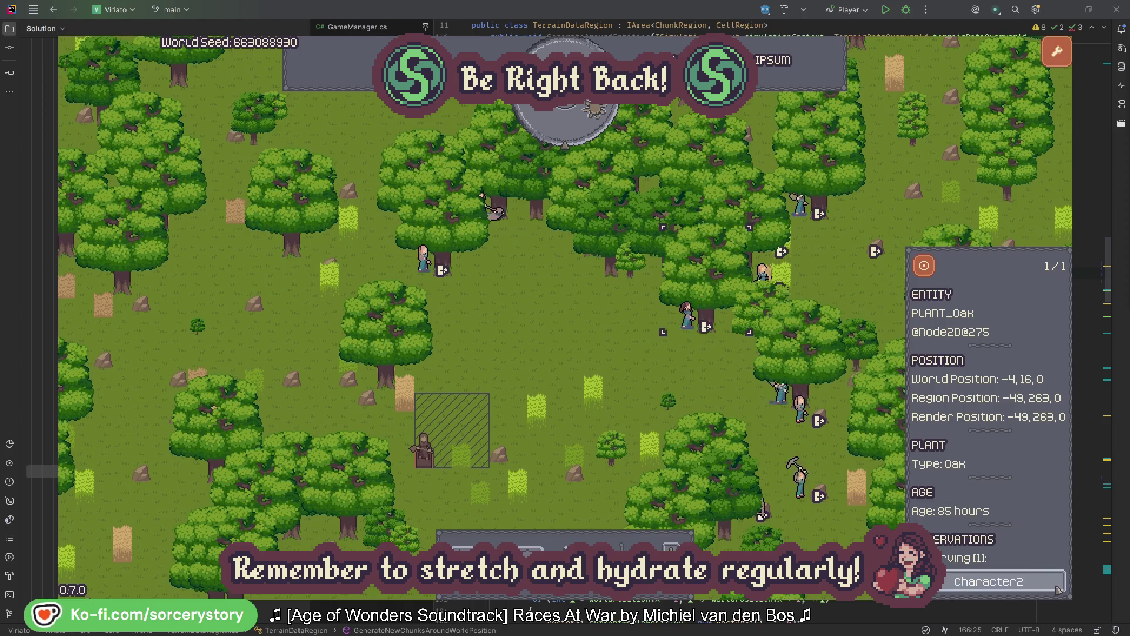
left_click(1058, 589)
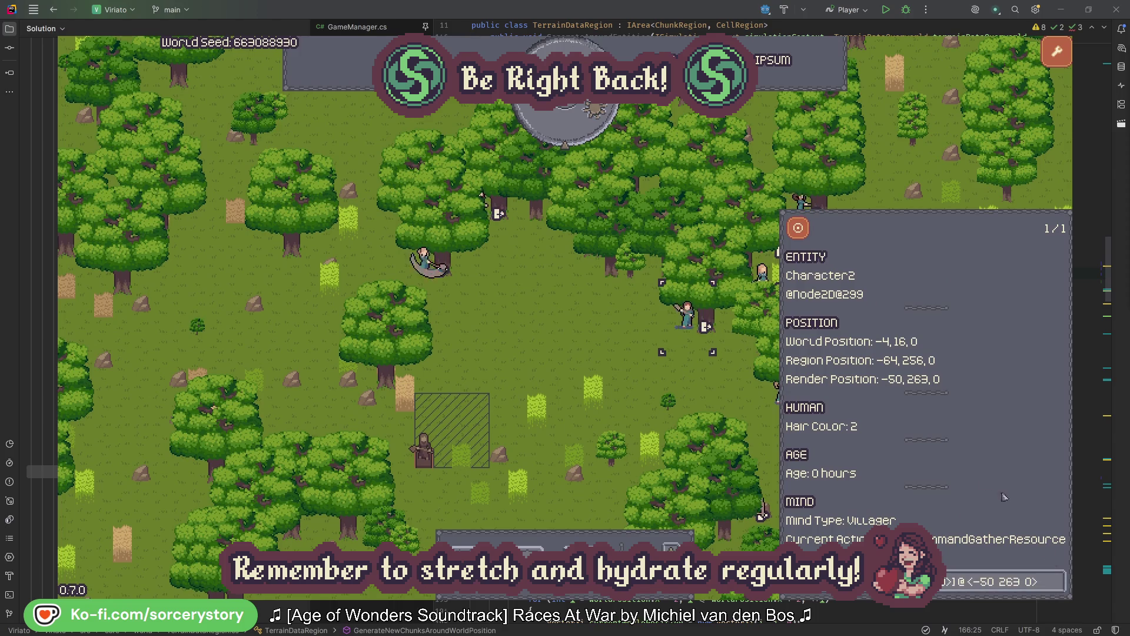
left_click(423, 259)
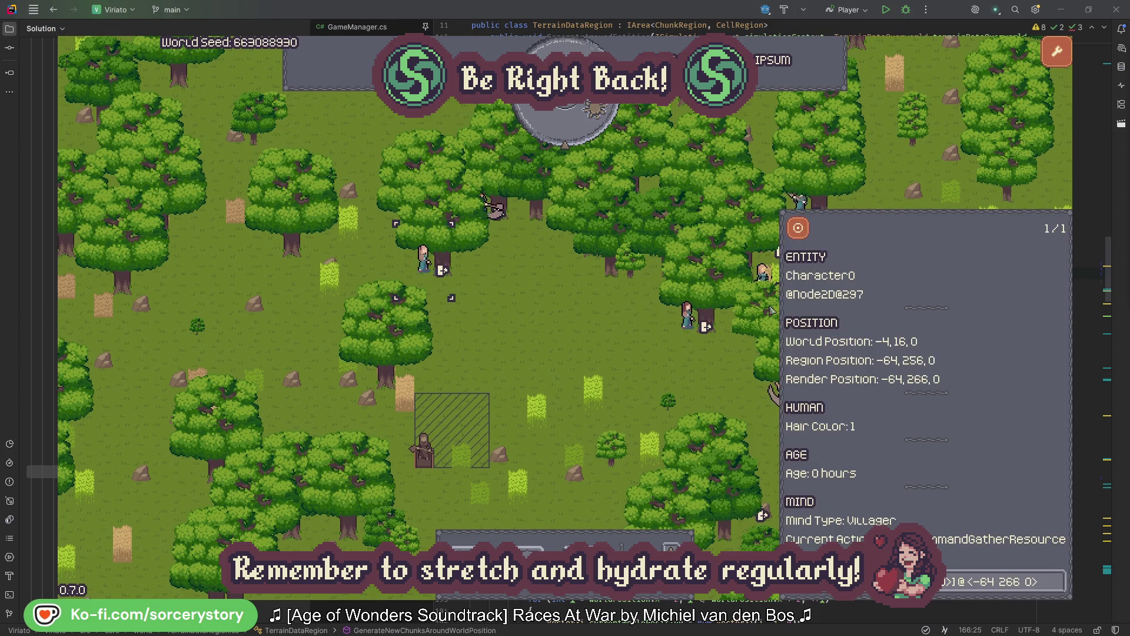
left_click(1057, 574)
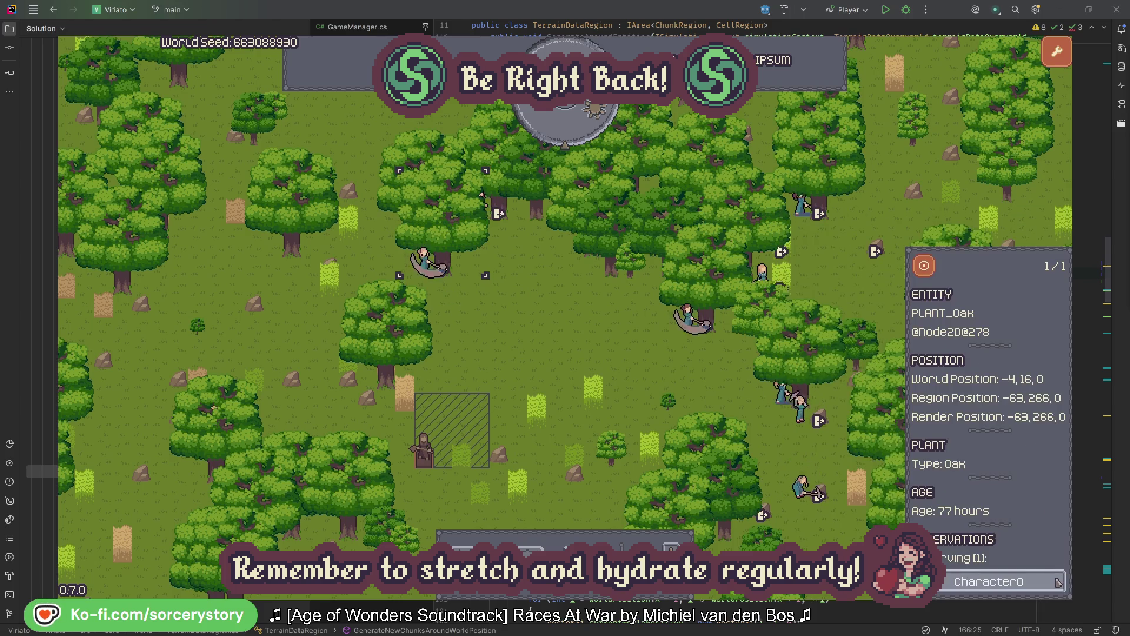
left_click(1057, 581)
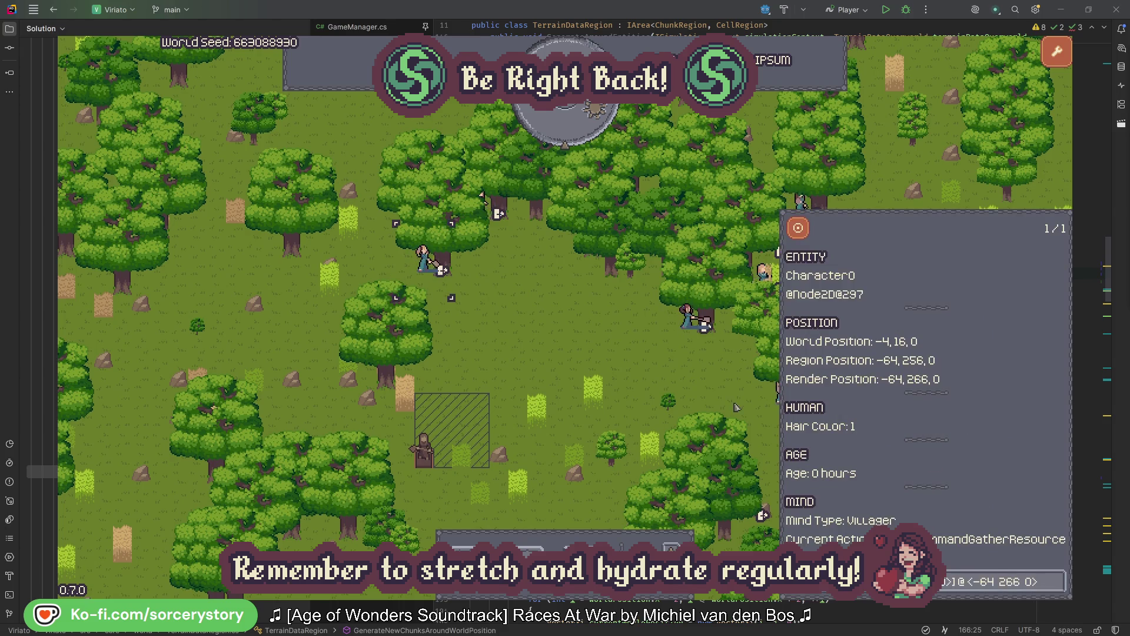
left_click(591, 355)
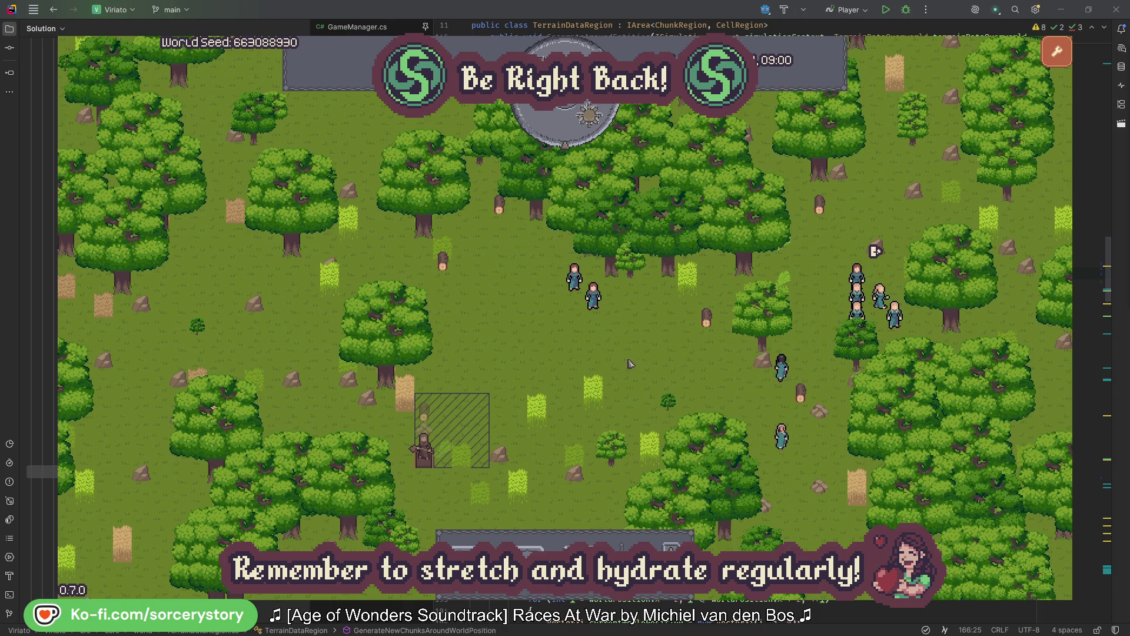
- Trace the wood pile to Character9, then centre on its Herb pile origin and Wood pile target
left_click(427, 415)
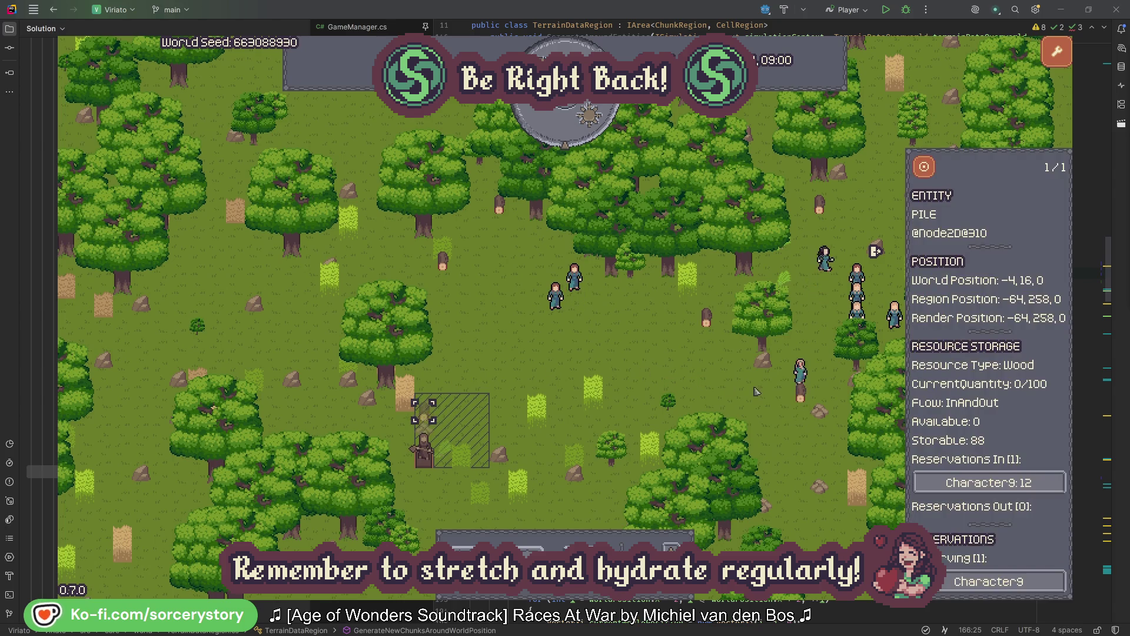
left_click(1040, 484)
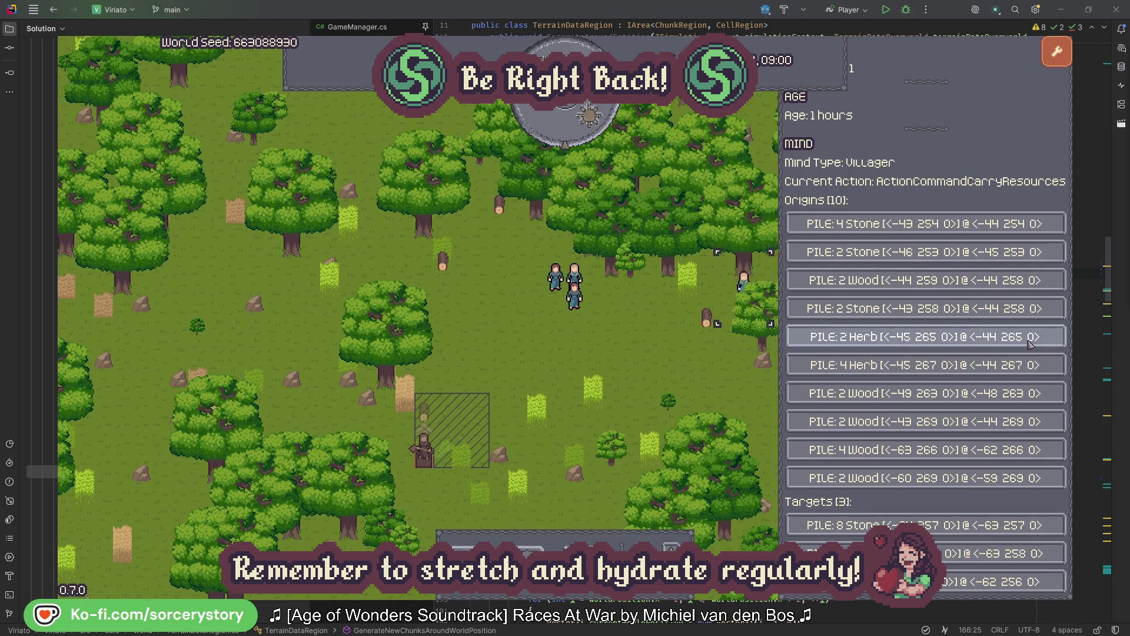
left_click(1031, 343)
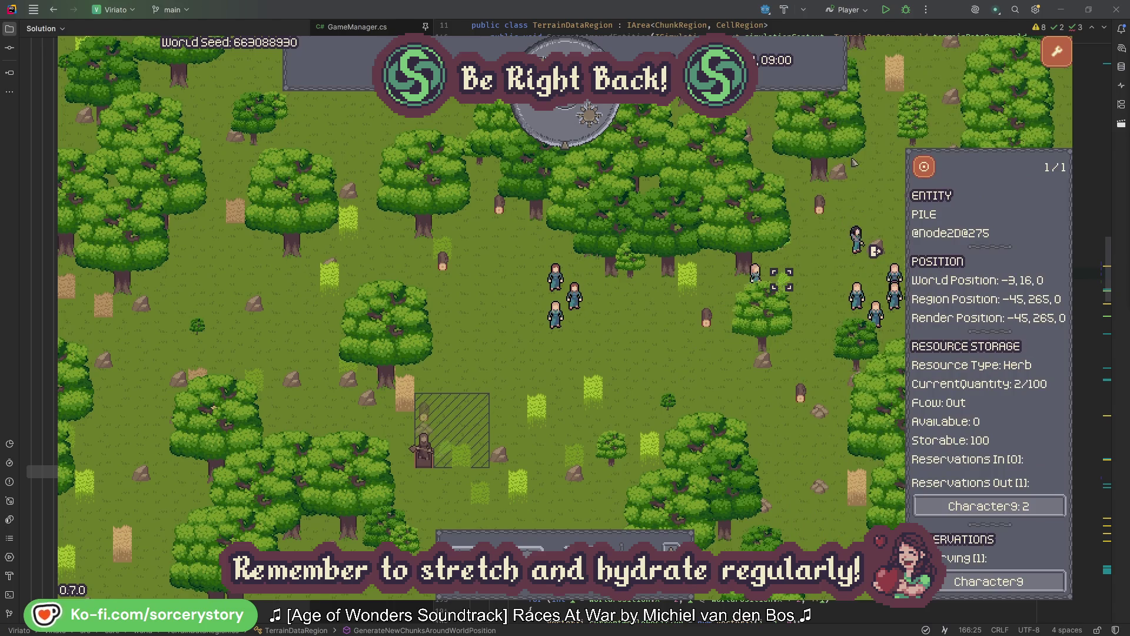
left_click(933, 175)
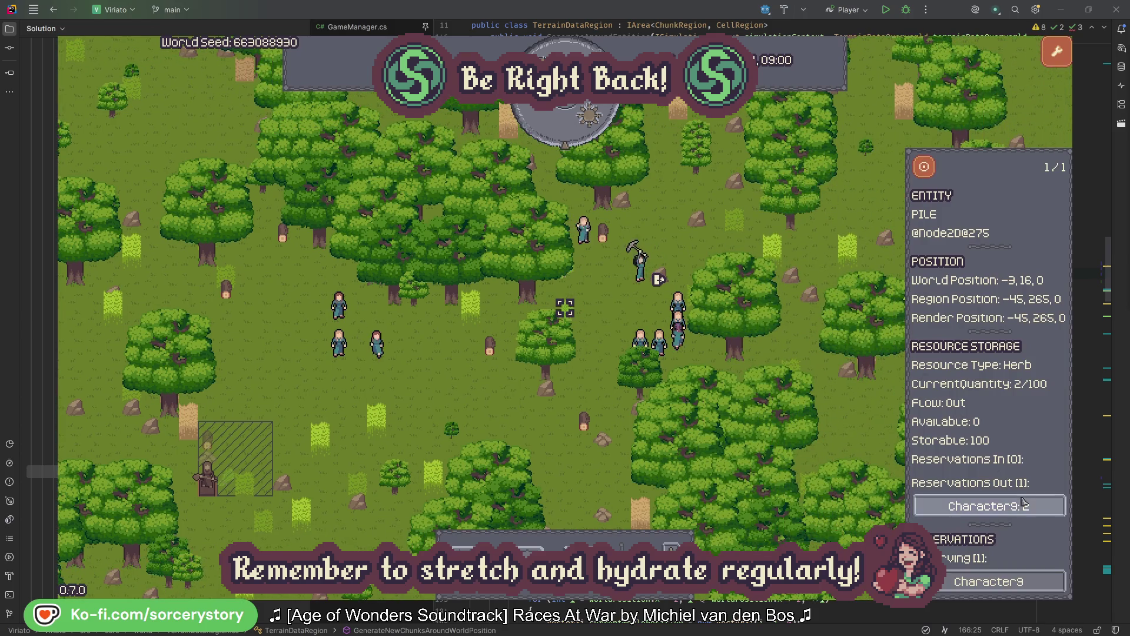
left_click(1024, 506)
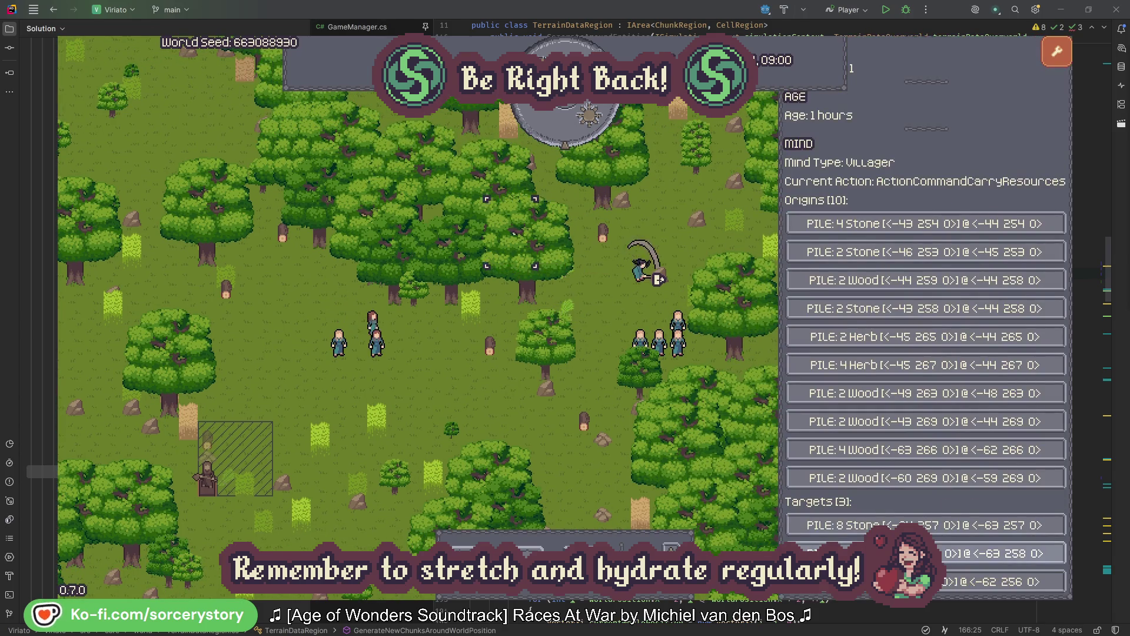
left_click(1001, 553)
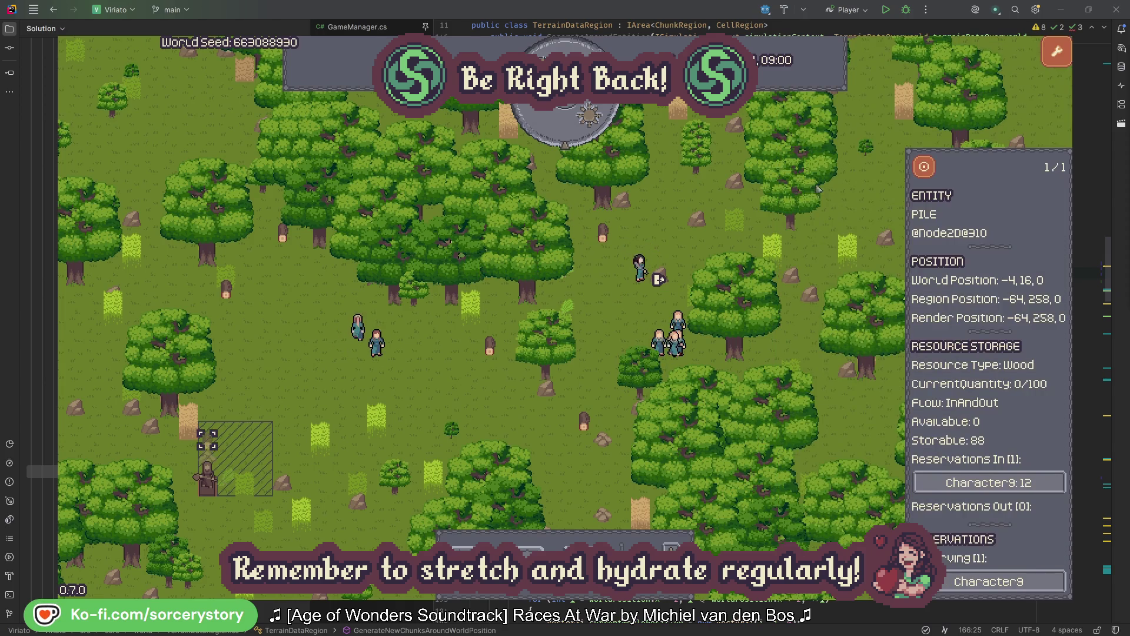
left_click(925, 176)
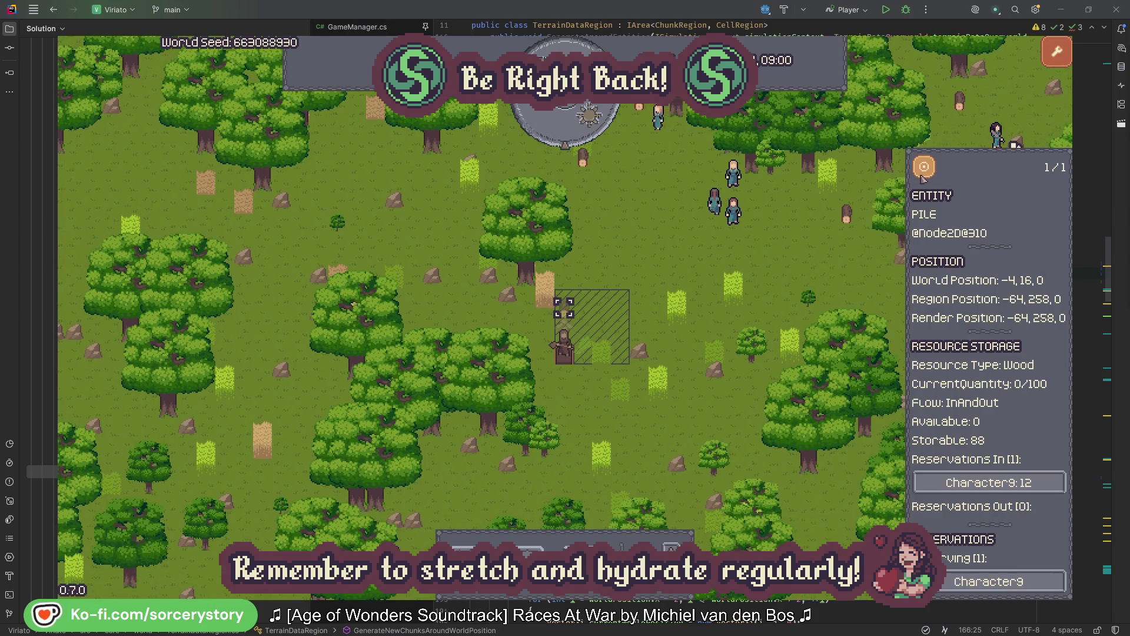
- Close the wood pile, then inspect and centre on villager Character2 before closing its details
left_click(832, 259)
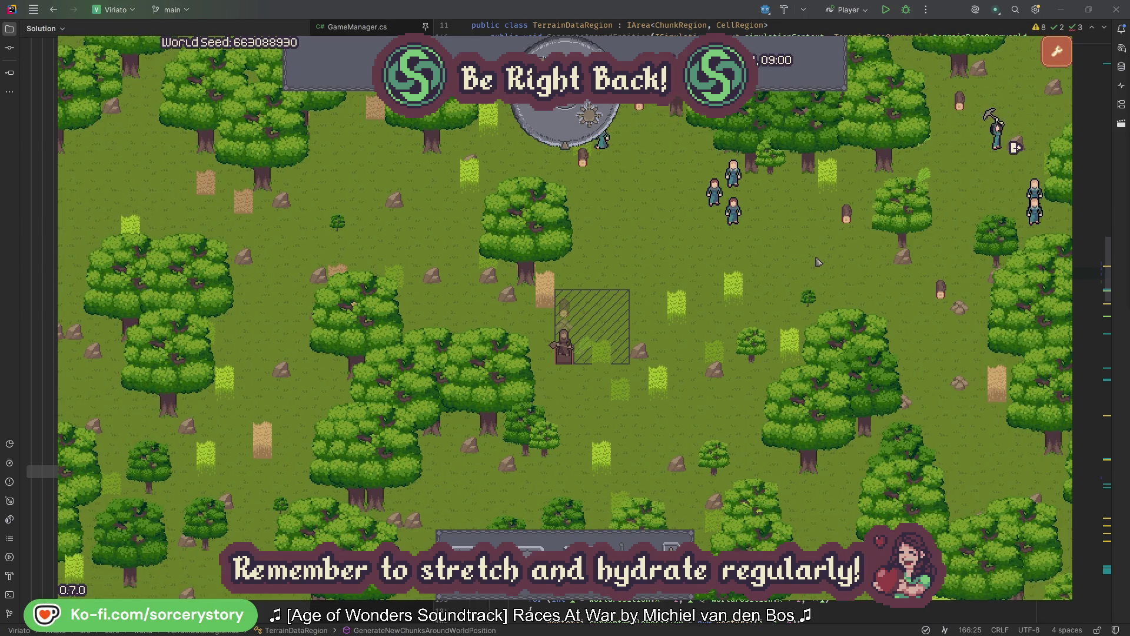
left_click(739, 218)
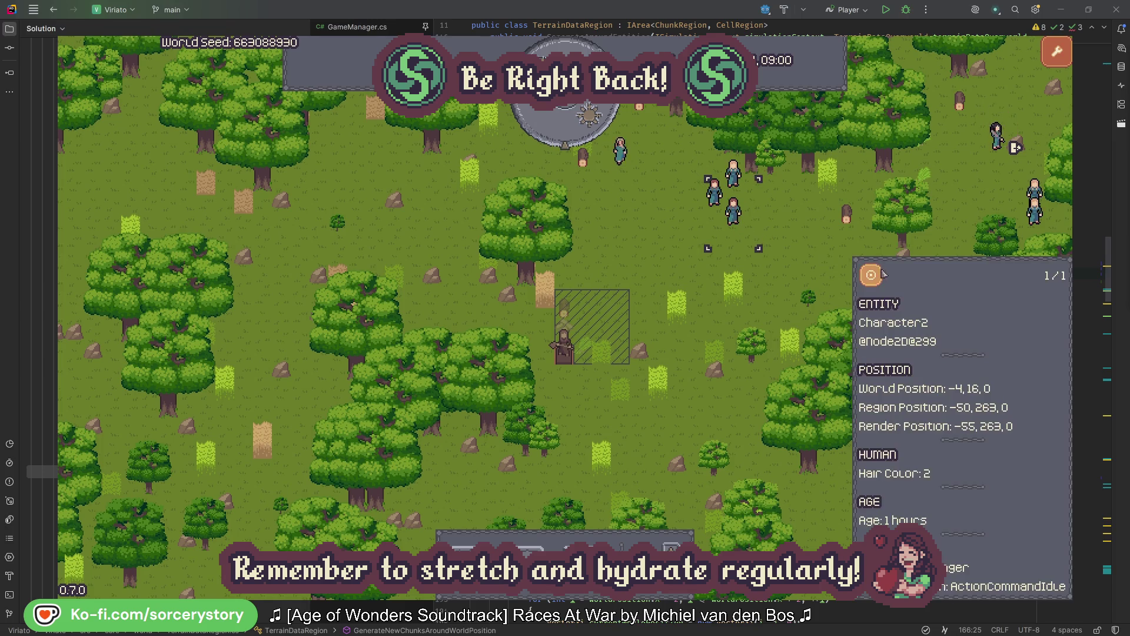
left_click(870, 275)
left_click(606, 338)
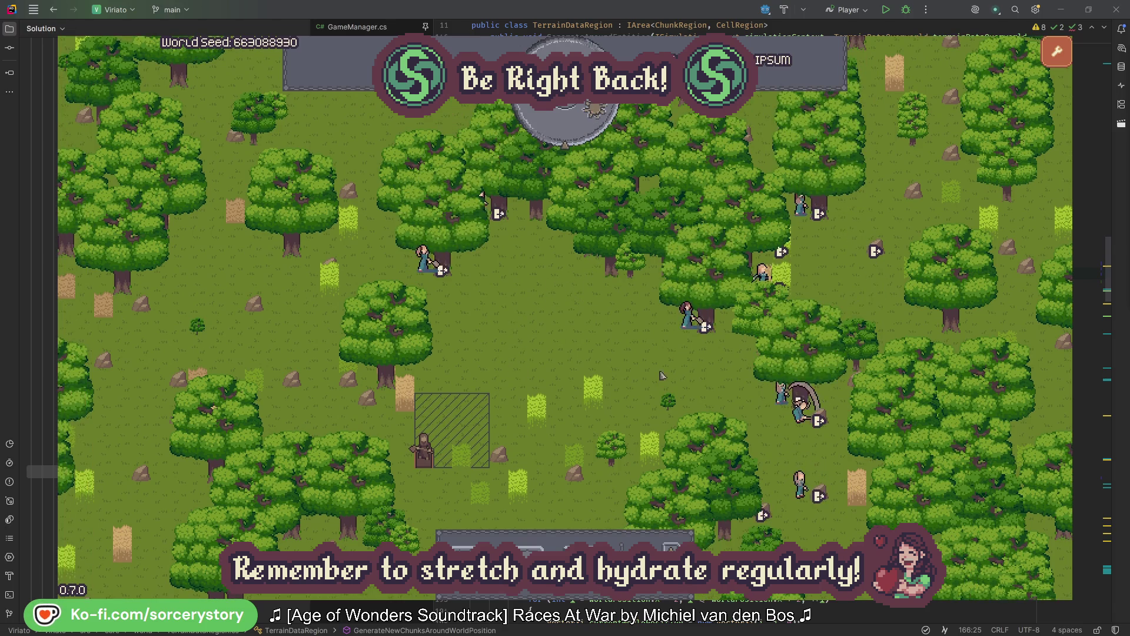
- Inspect Character2 and the oak tree it targets, then close its details
left_click(669, 344)
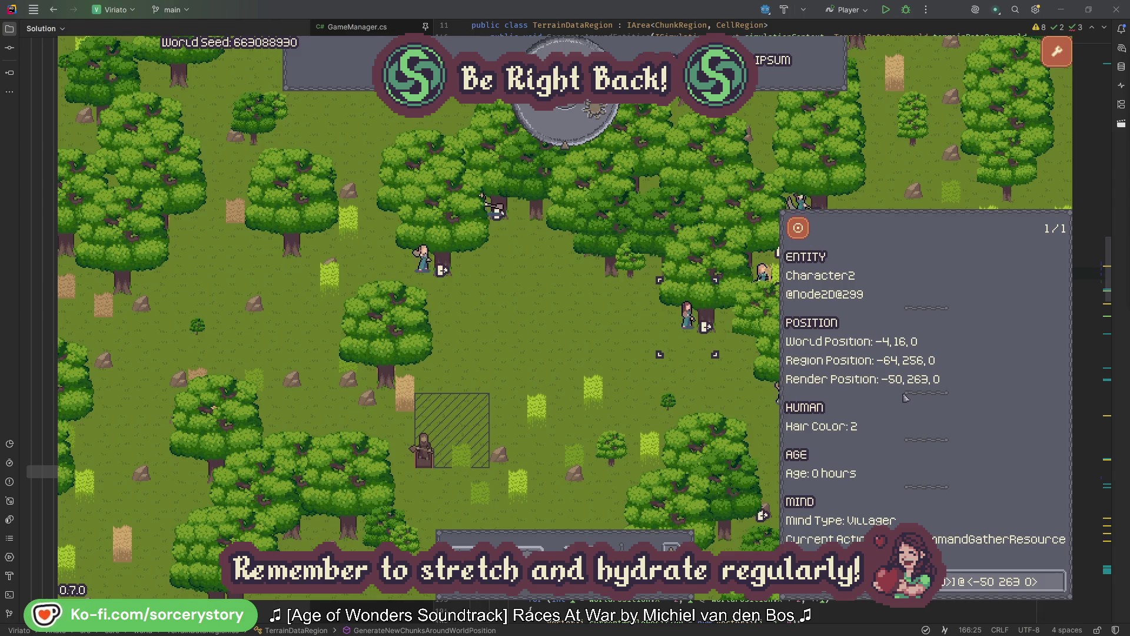
left_click(1058, 589)
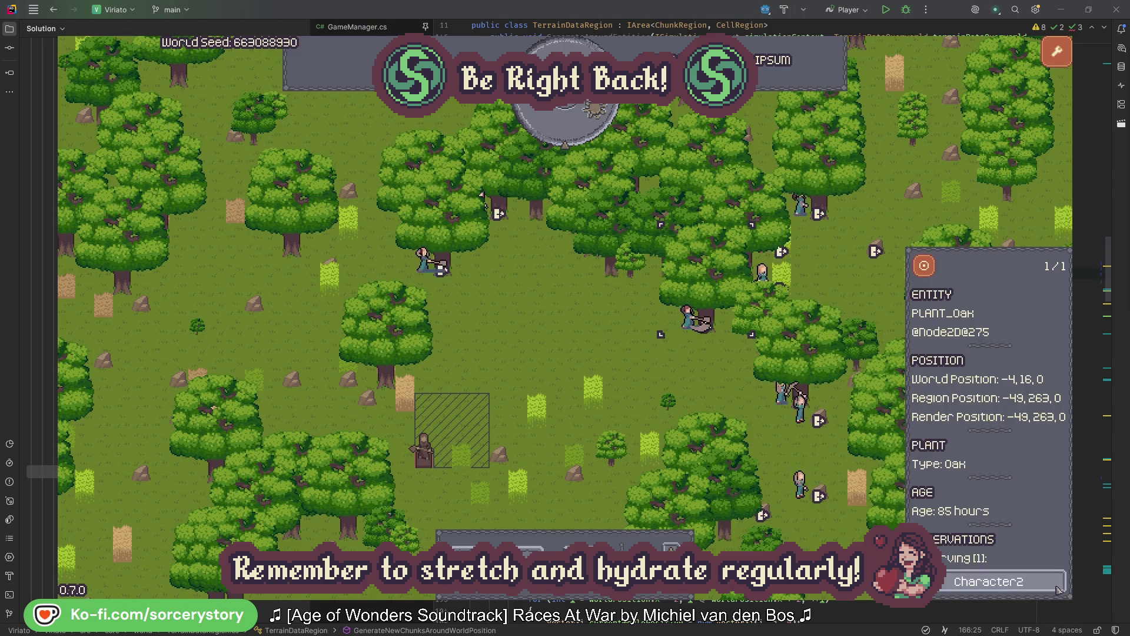
left_click(1058, 588)
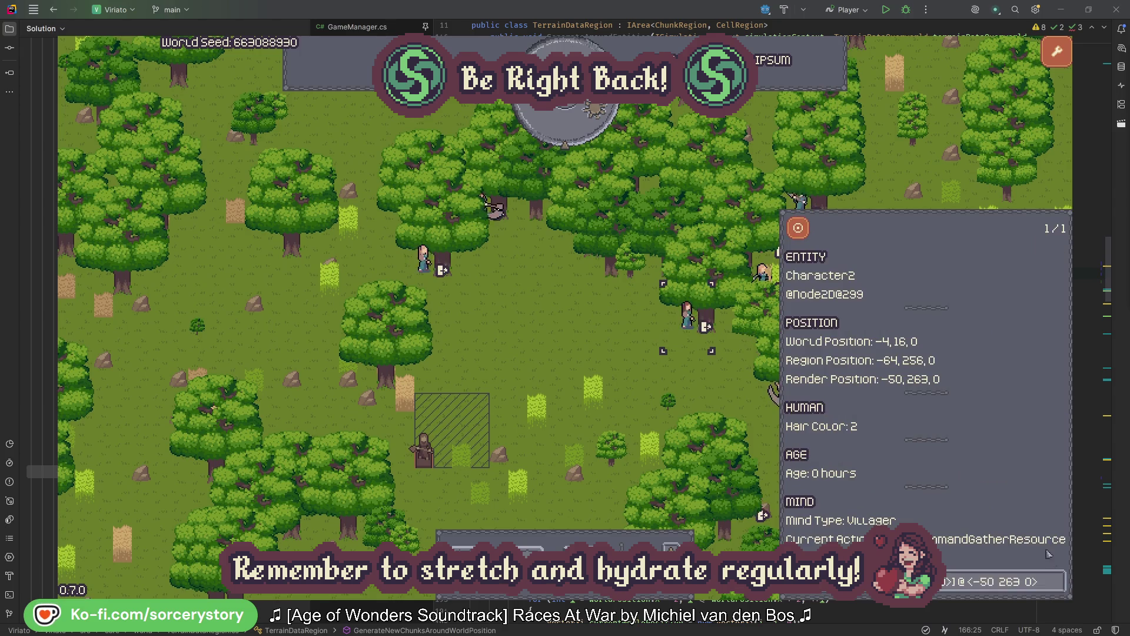
left_click(706, 391)
- Check Character0's target oak, close its details, and pass one hour to 09:00
left_click(424, 260)
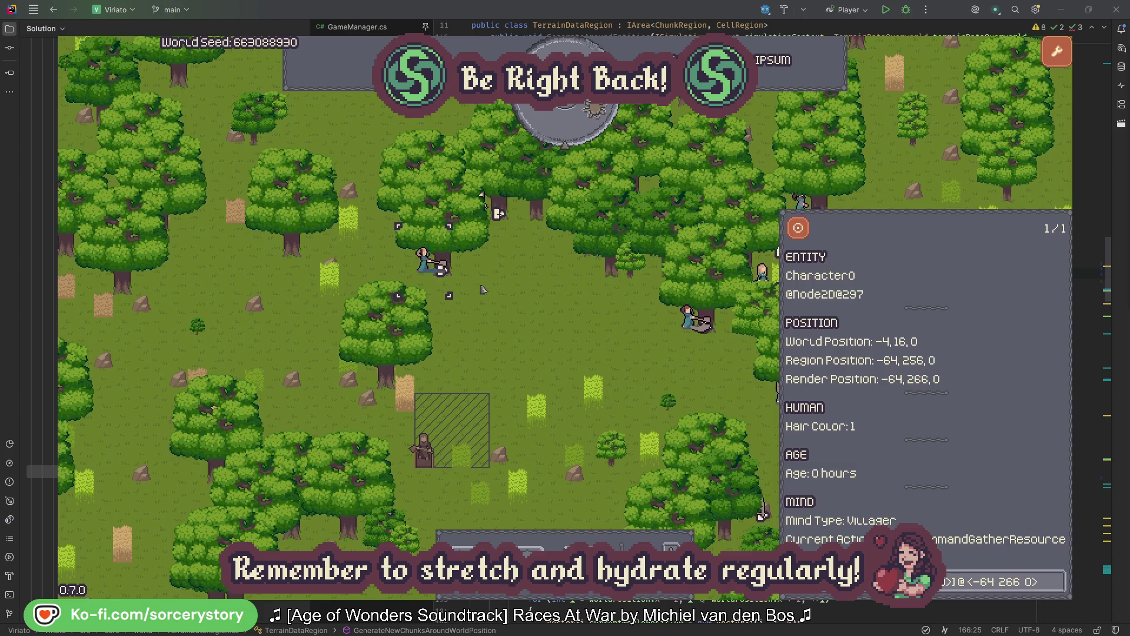
left_click(1056, 581)
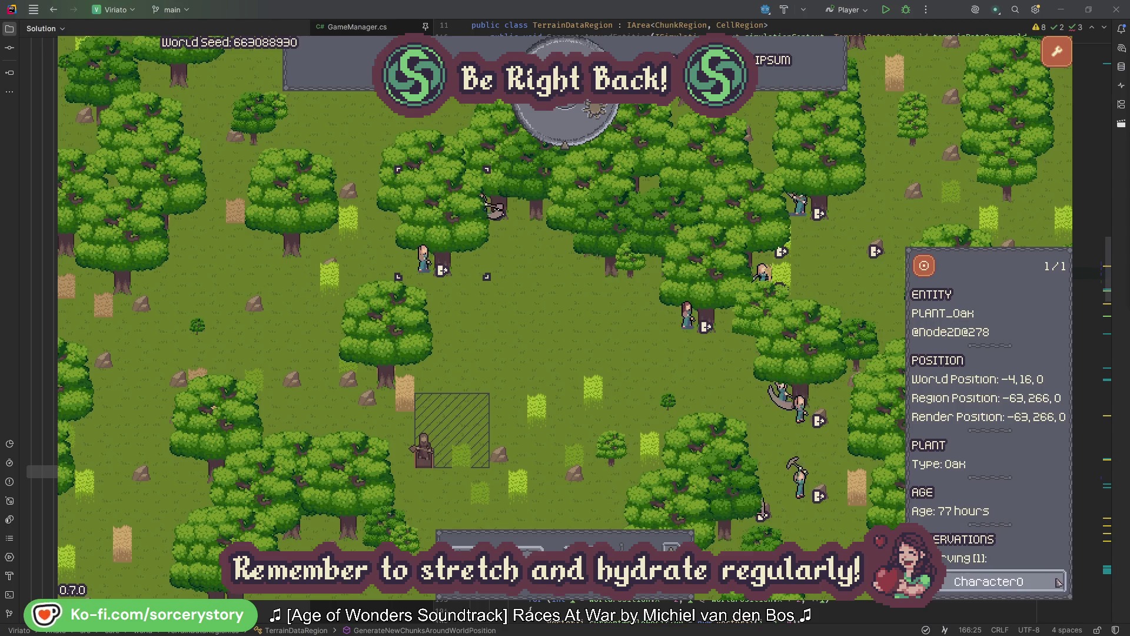
left_click(1056, 581)
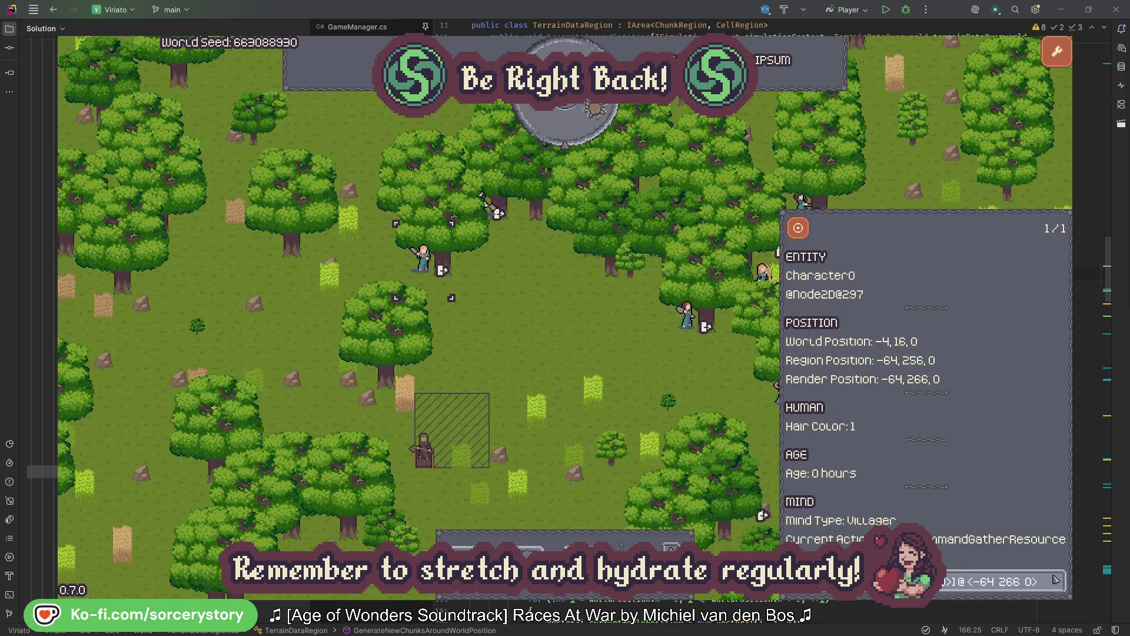
left_click(591, 354)
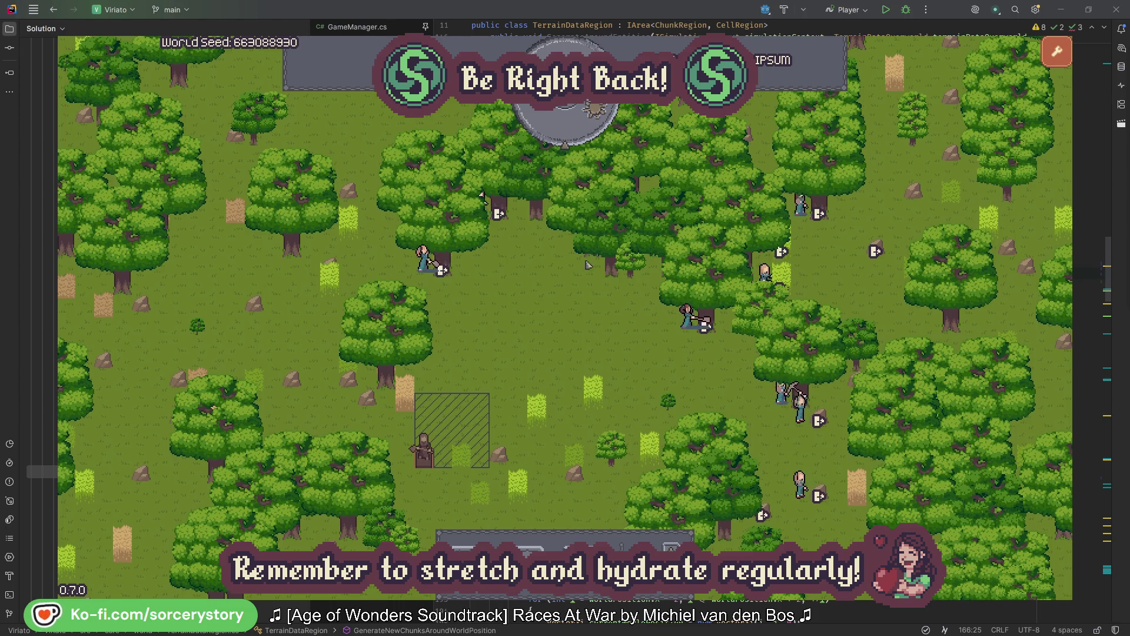
left_click(574, 133)
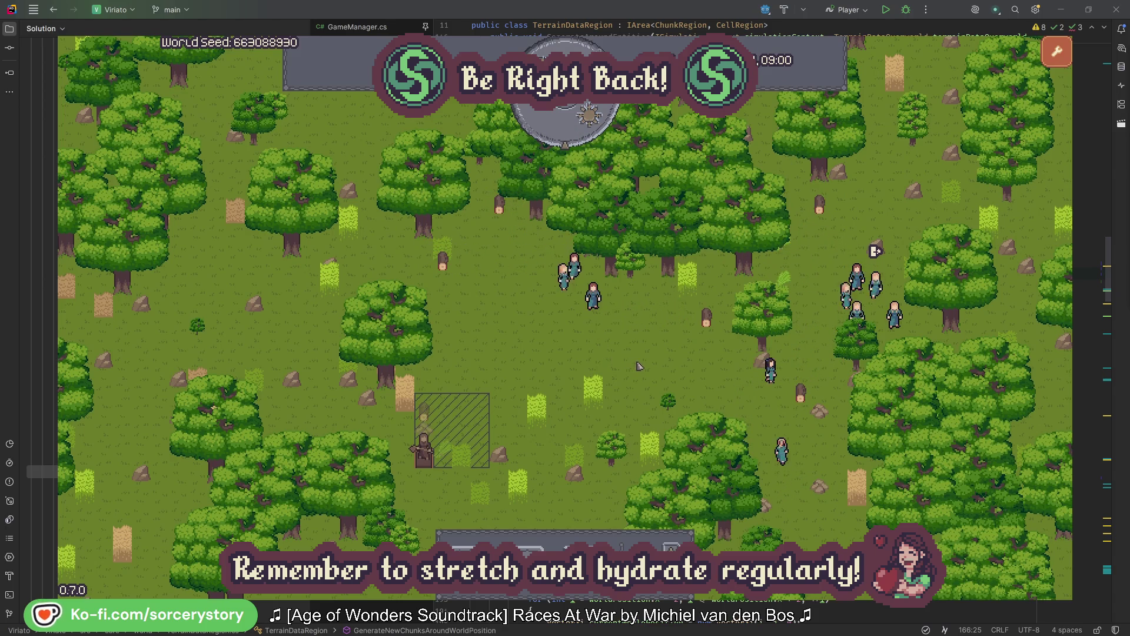
- Follow the wood pile to Character9, centring on its Herb pile origin and the wood pile it supplies
left_click(429, 418)
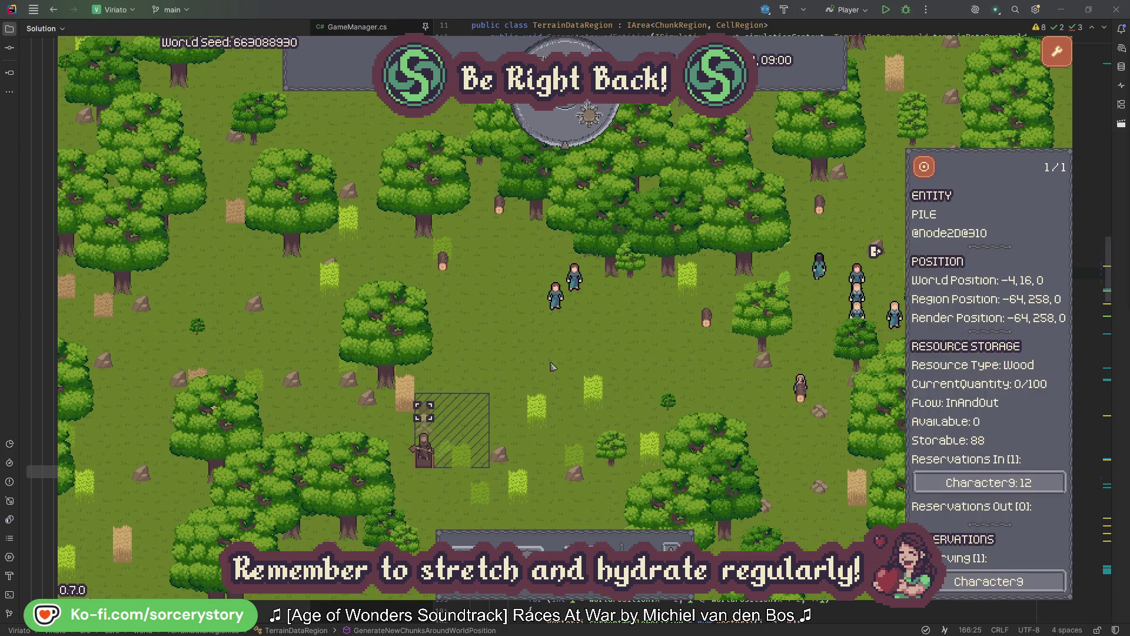
left_click(1039, 483)
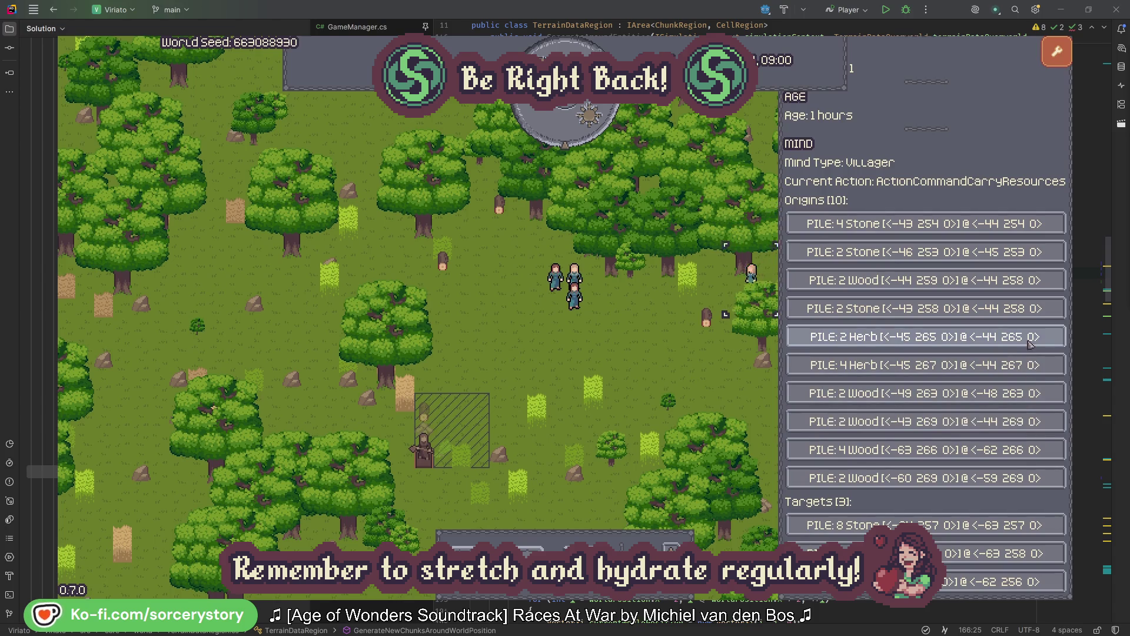
left_click(1028, 340)
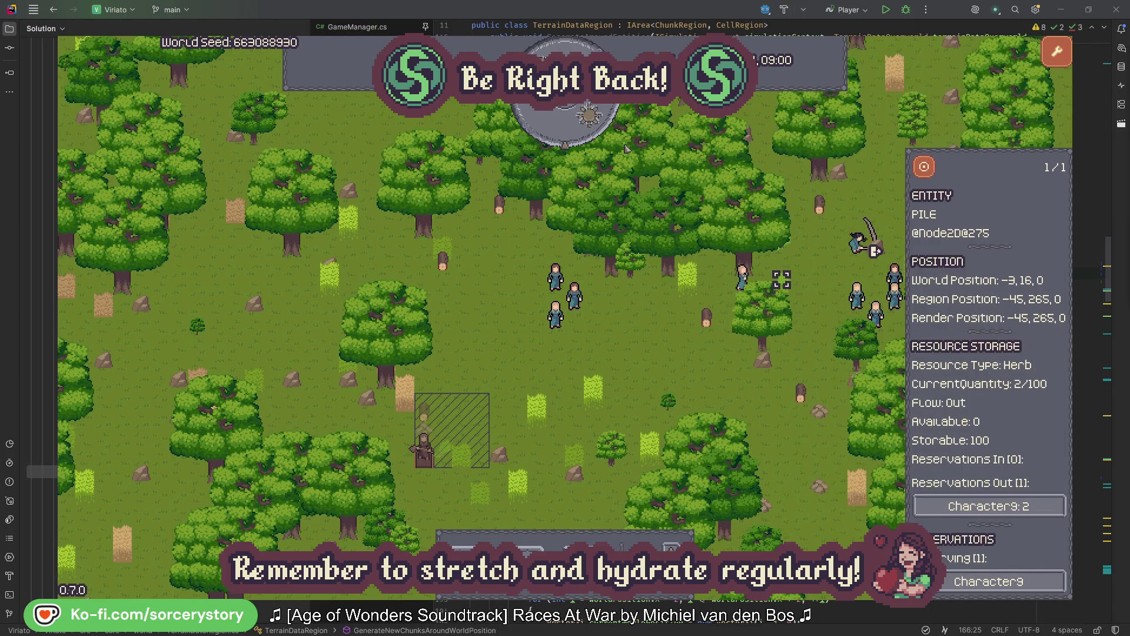
left_click(932, 172)
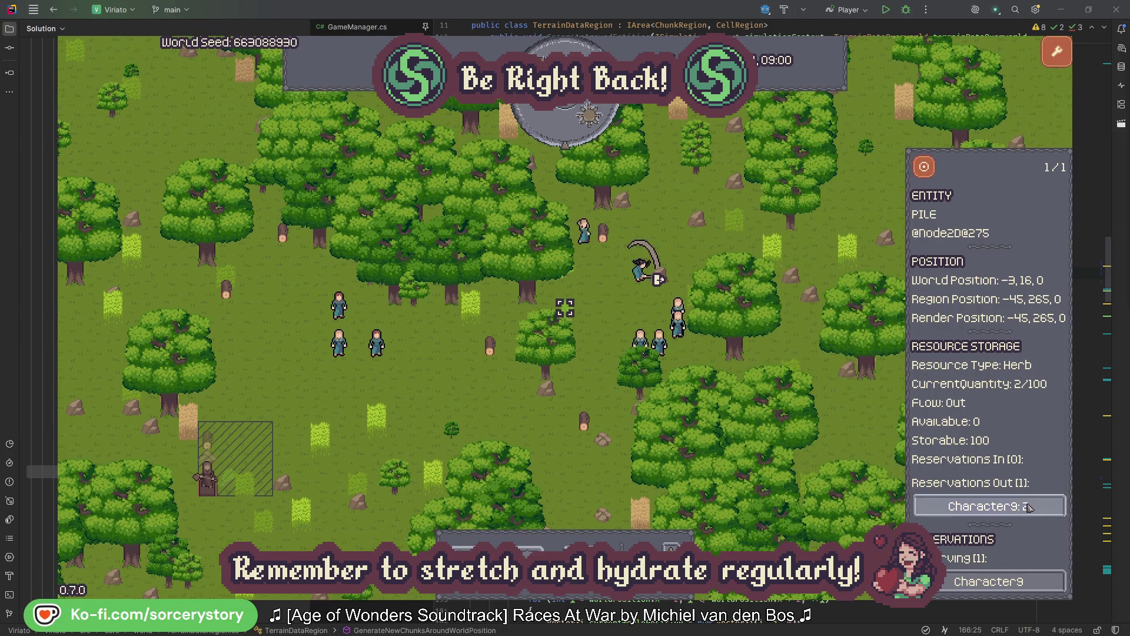
left_click(1003, 507)
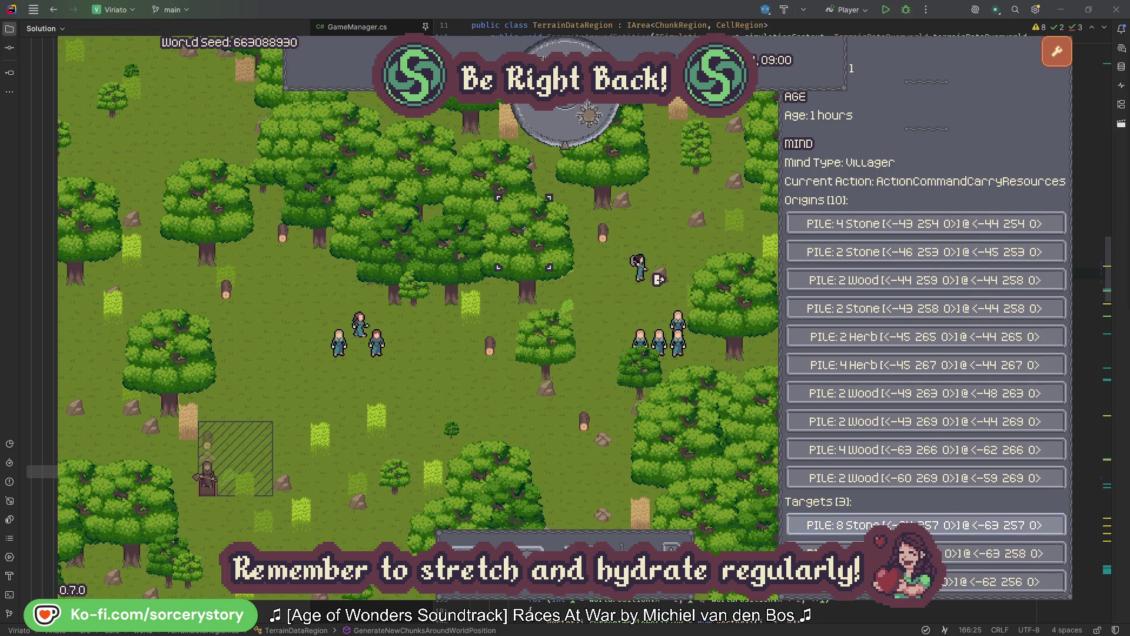
left_click(1001, 553)
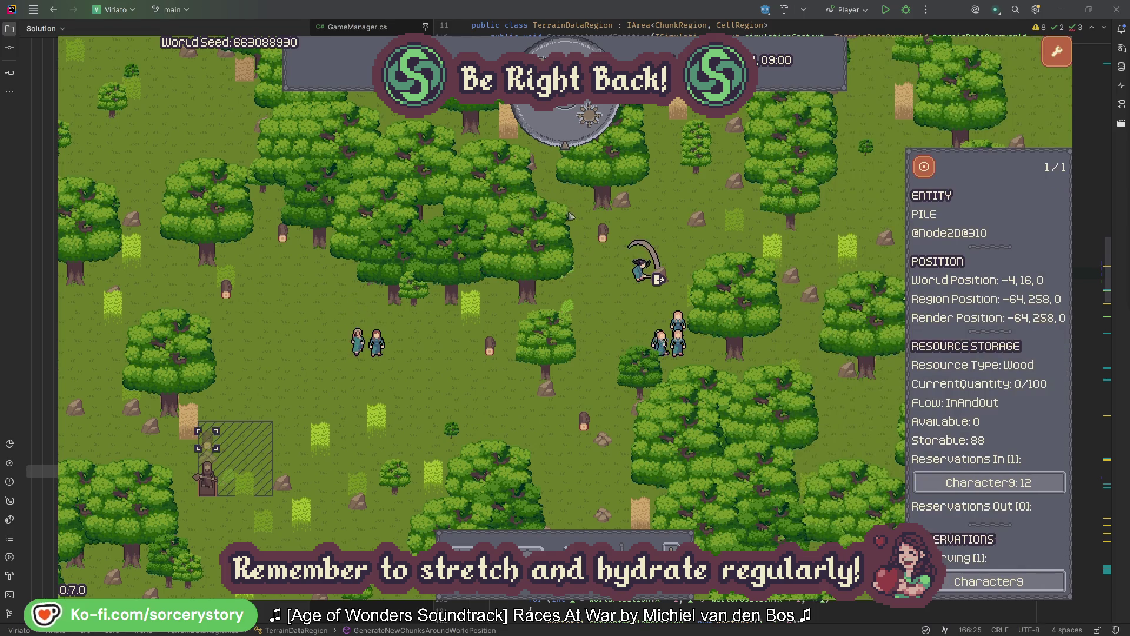
left_click(924, 172)
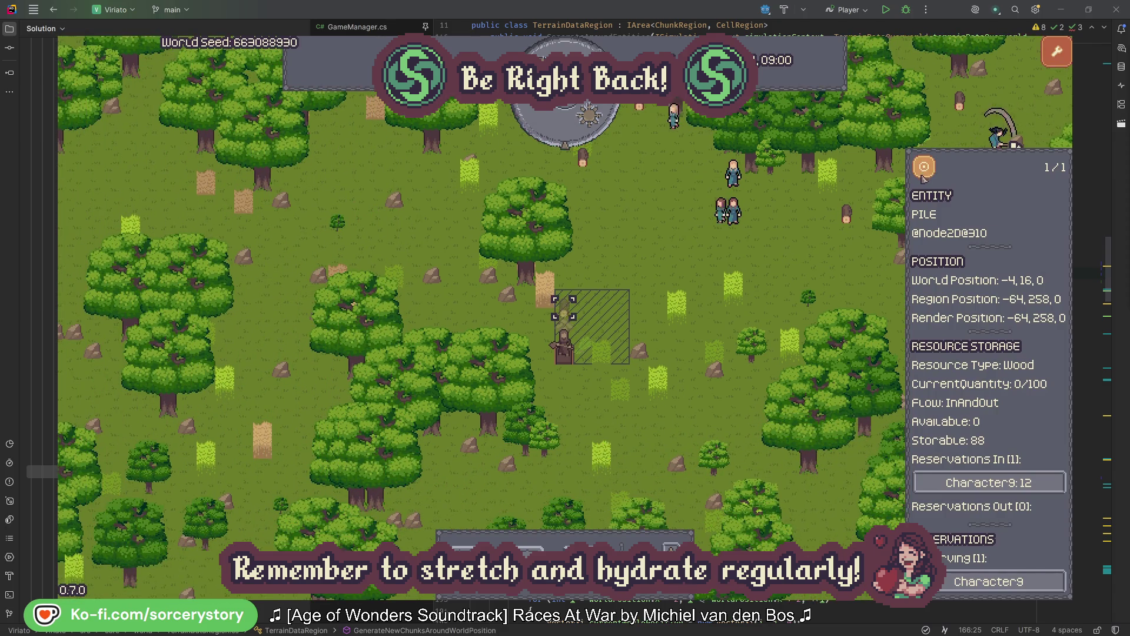
- Close the wood pile, then inspect and centre on villager Character2 and close its details
left_click(818, 261)
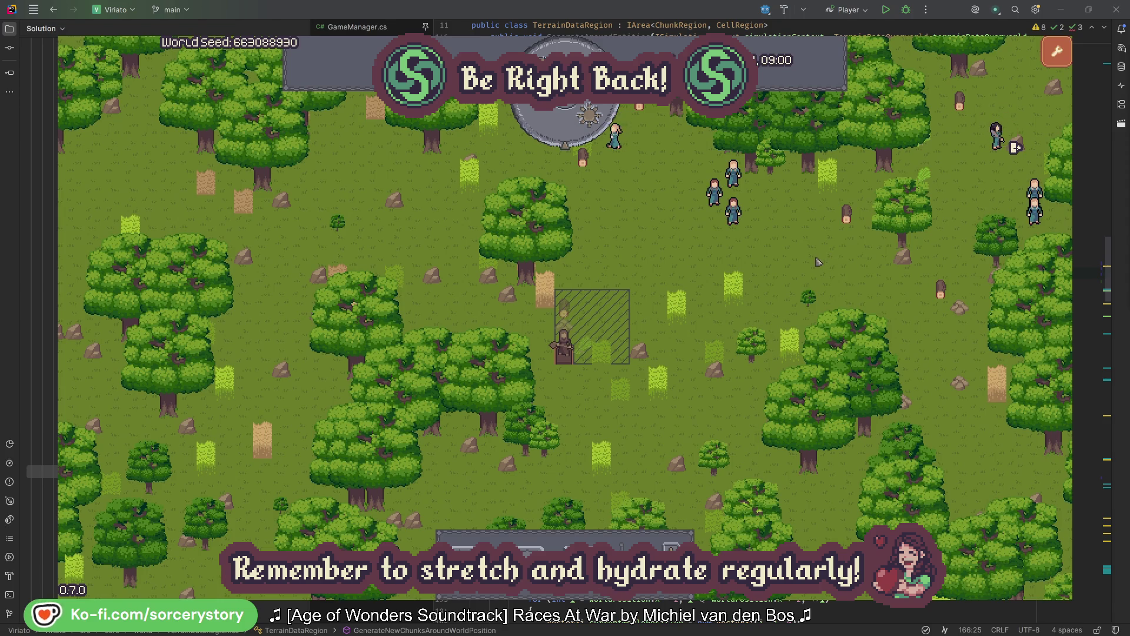
left_click(733, 211)
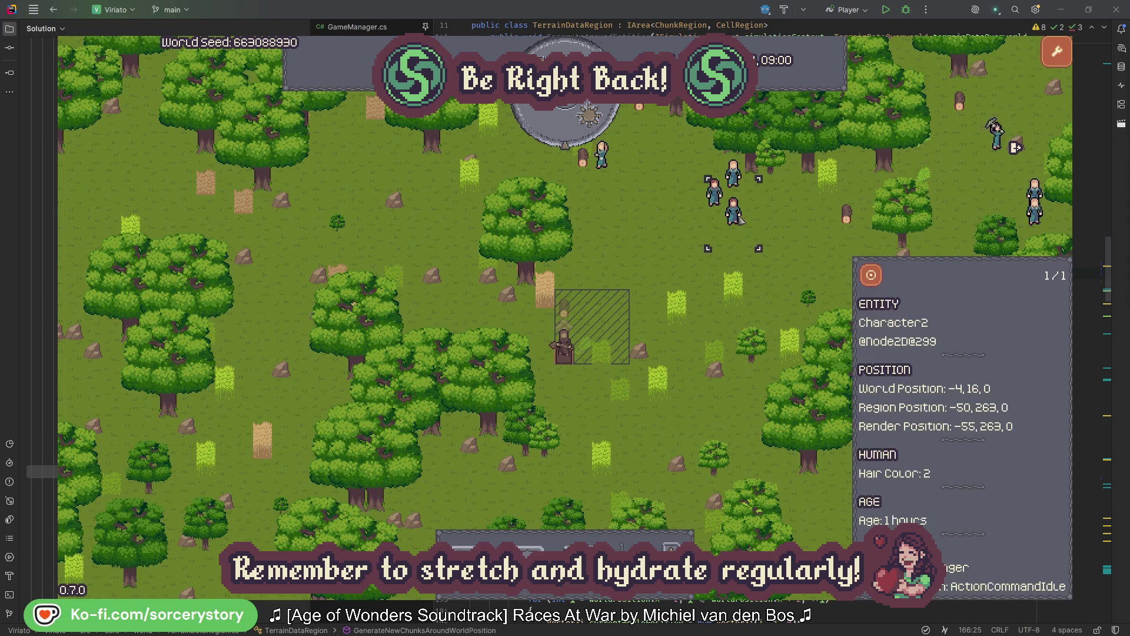
left_click(871, 274)
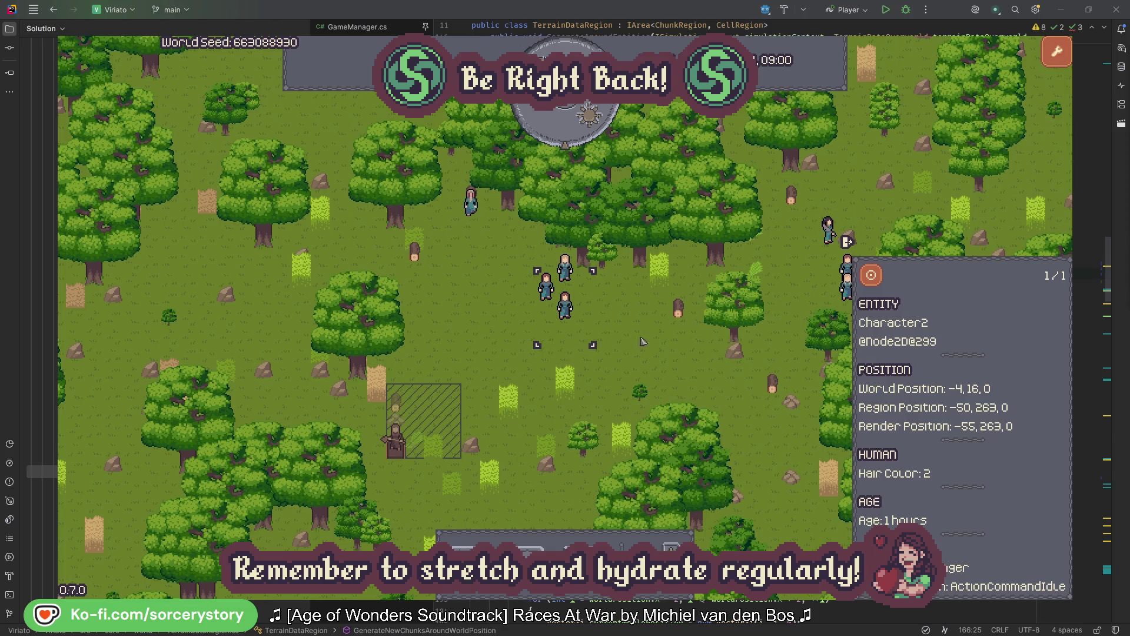
left_click(645, 341)
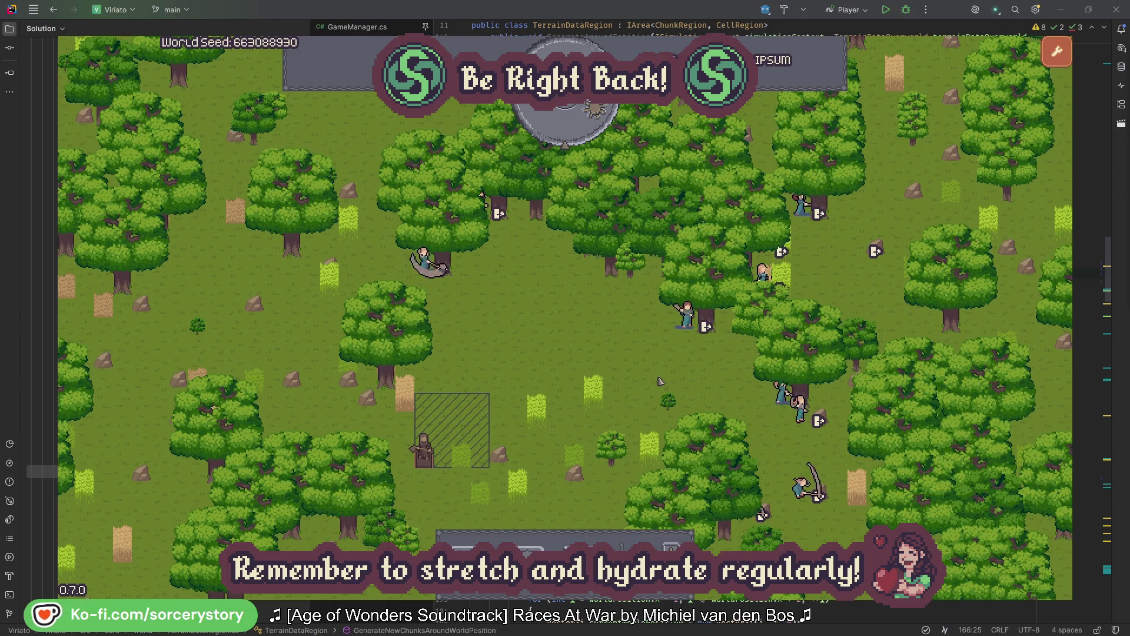
left_click(686, 315)
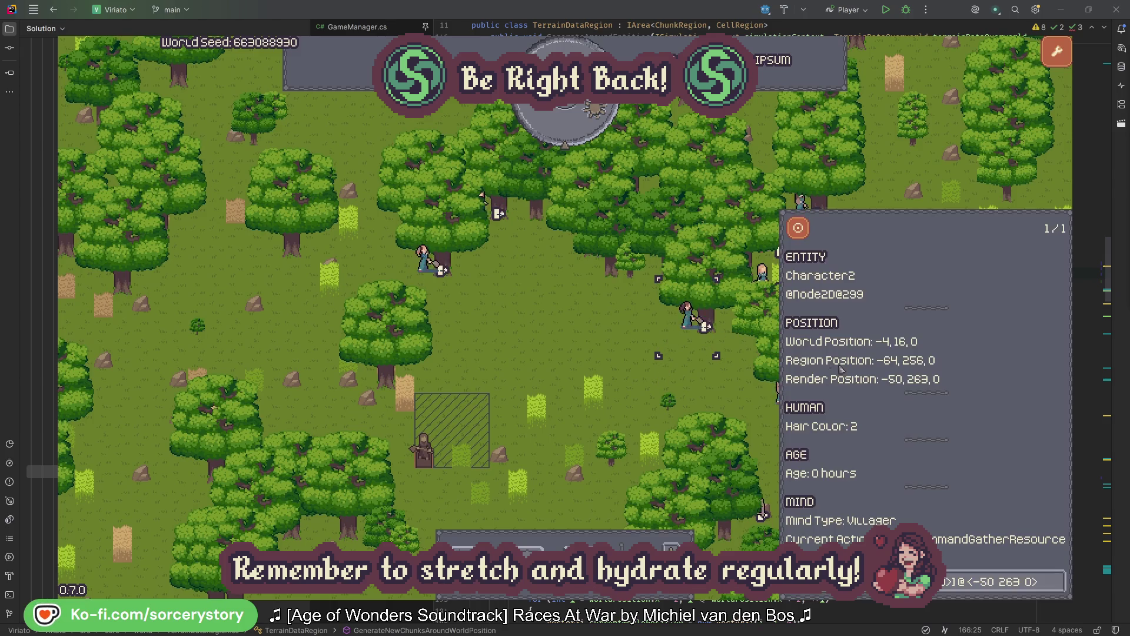
left_click(1058, 588)
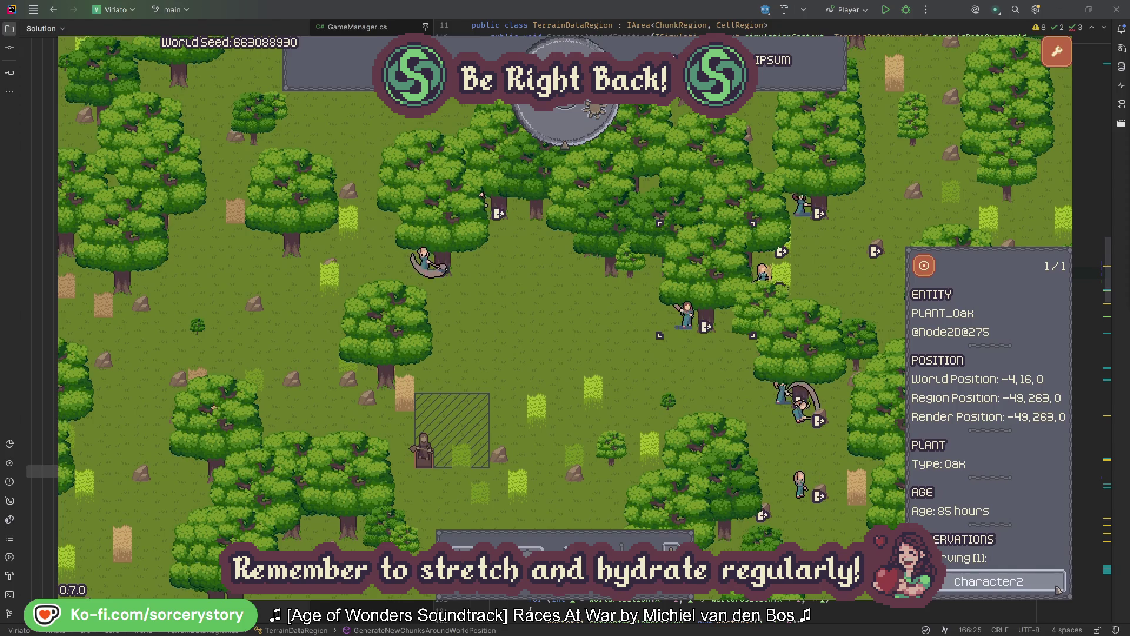
left_click(1057, 588)
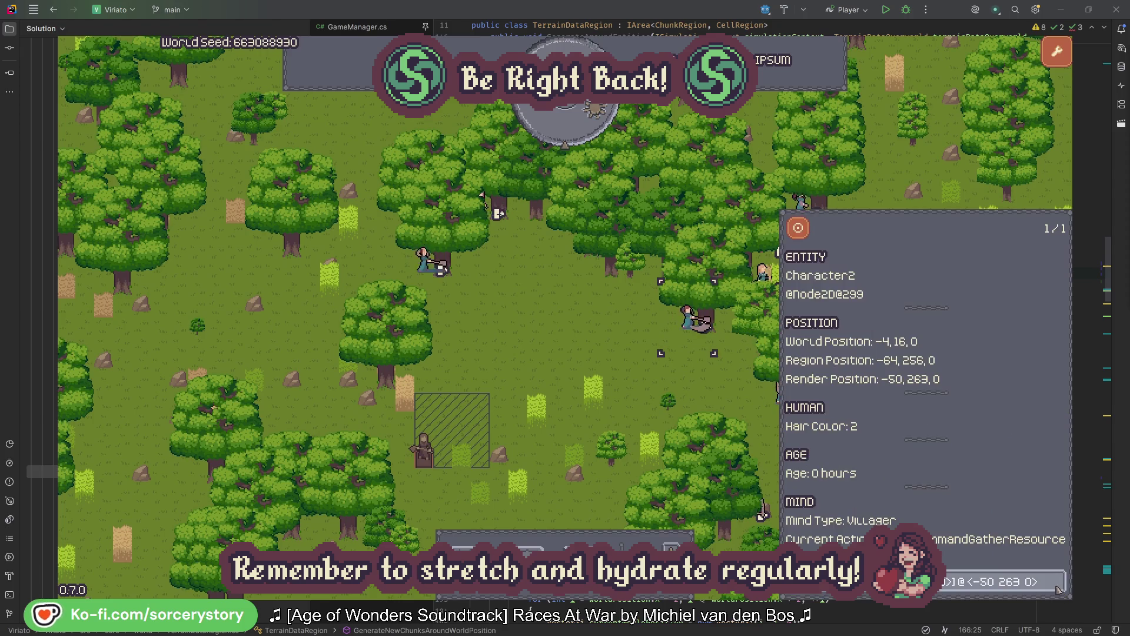
left_click(706, 392)
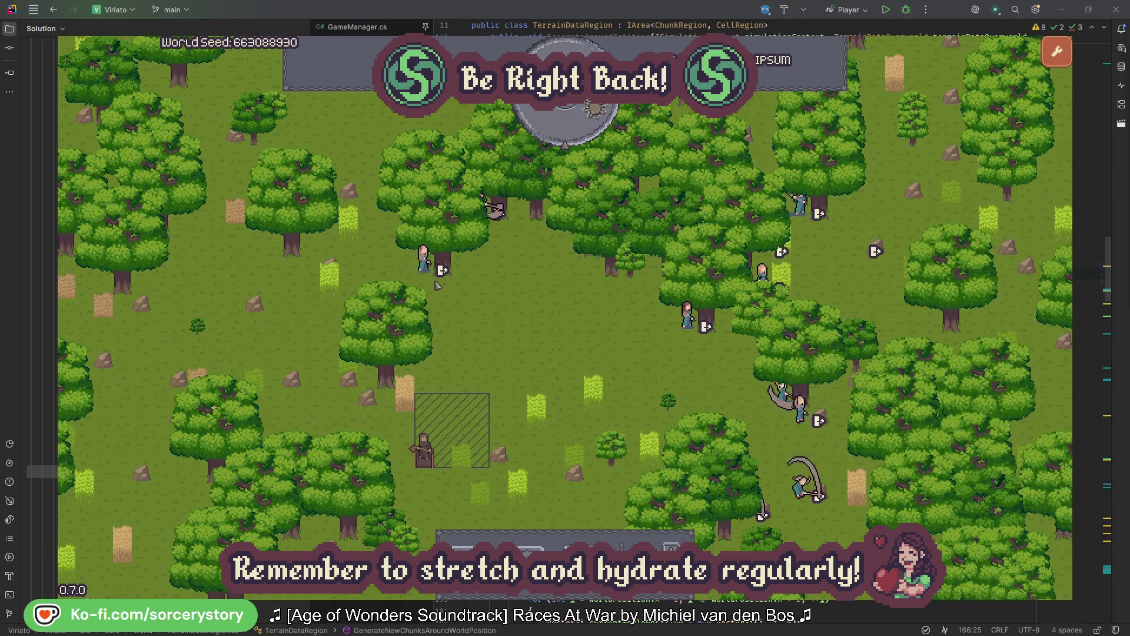
left_click(424, 260)
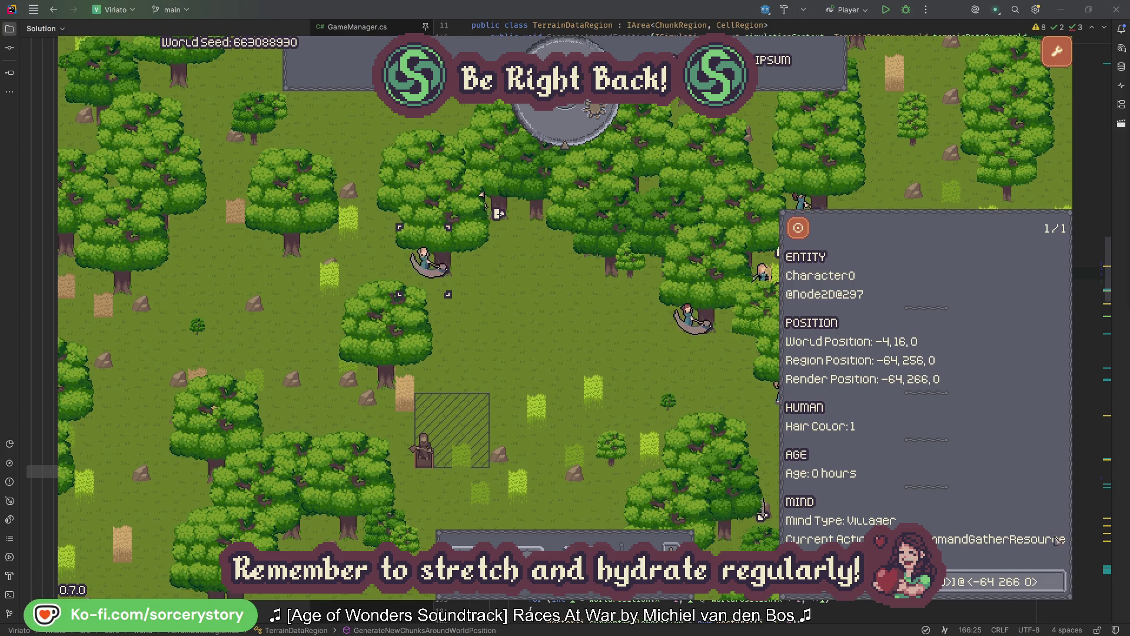
left_click(1058, 581)
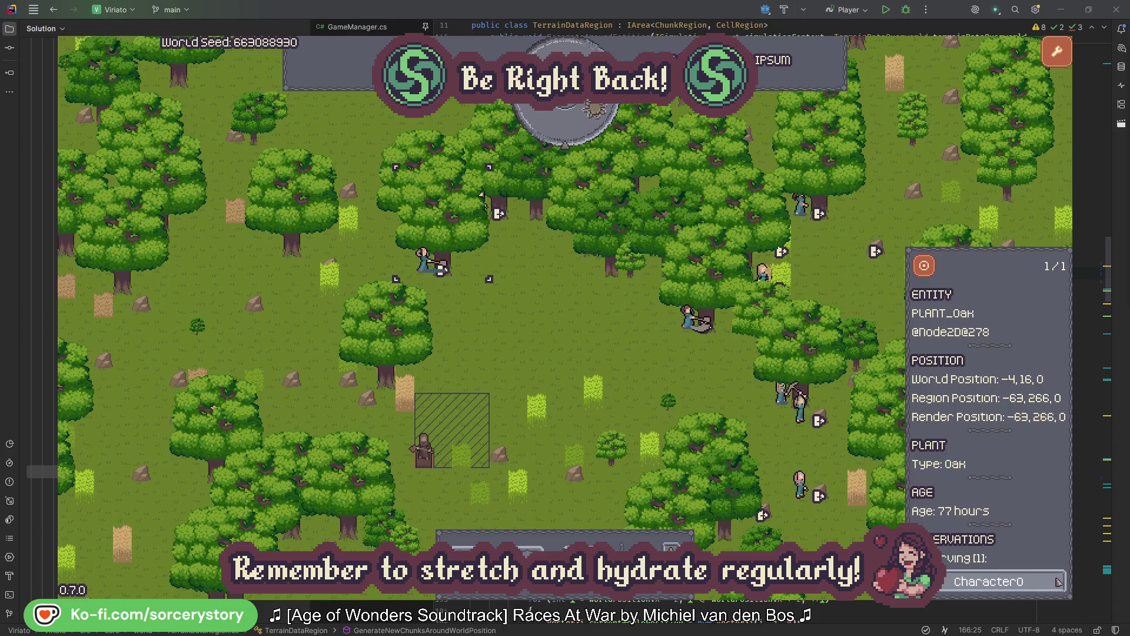
left_click(1057, 581)
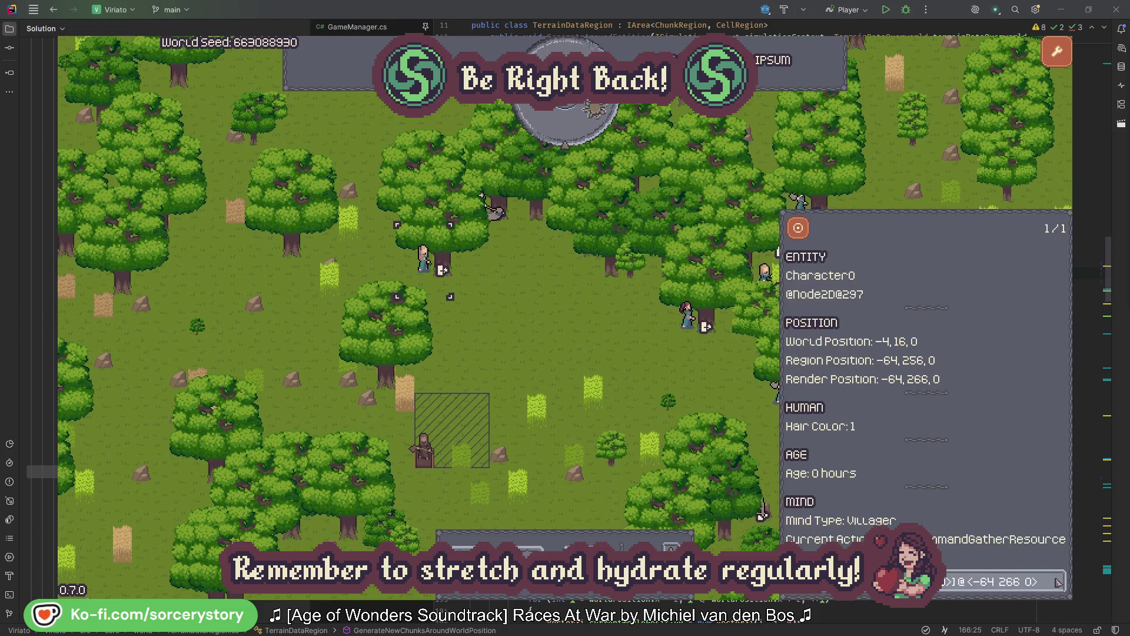
left_click(590, 353)
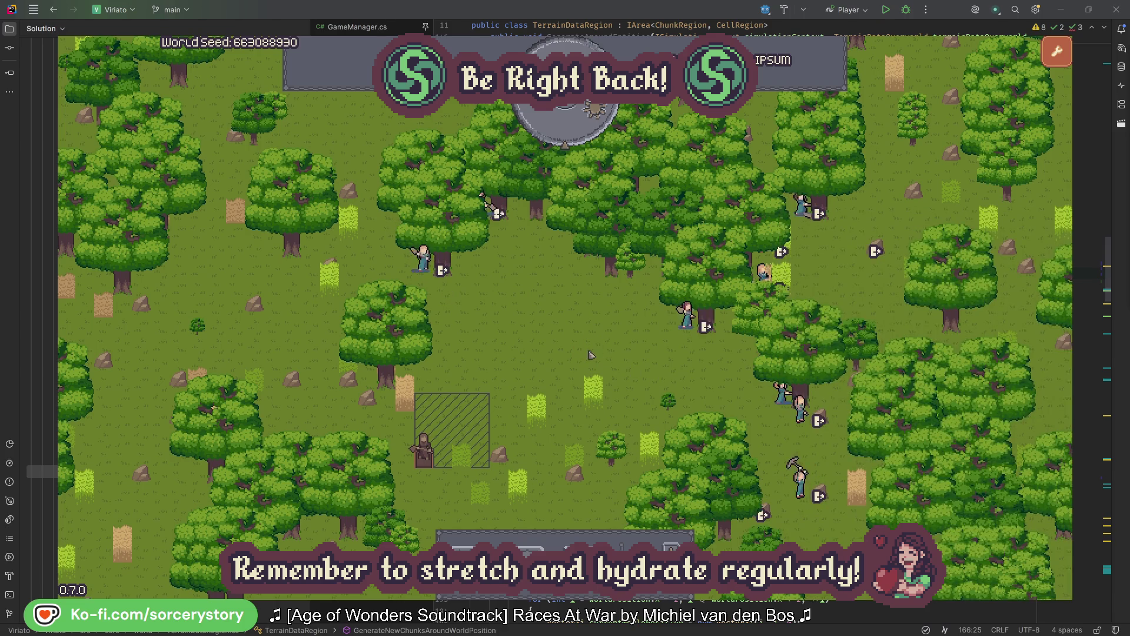
- Pass one hour, then trace the wood pile to Character9 and centre on its 2 Herb pile
left_click(574, 132)
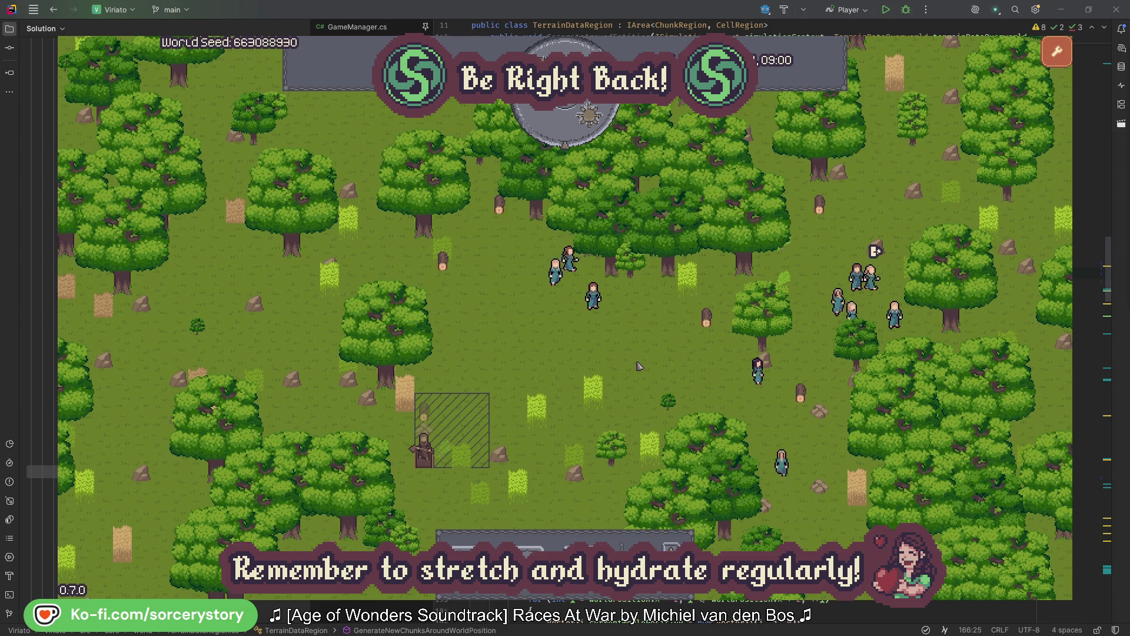
left_click(425, 415)
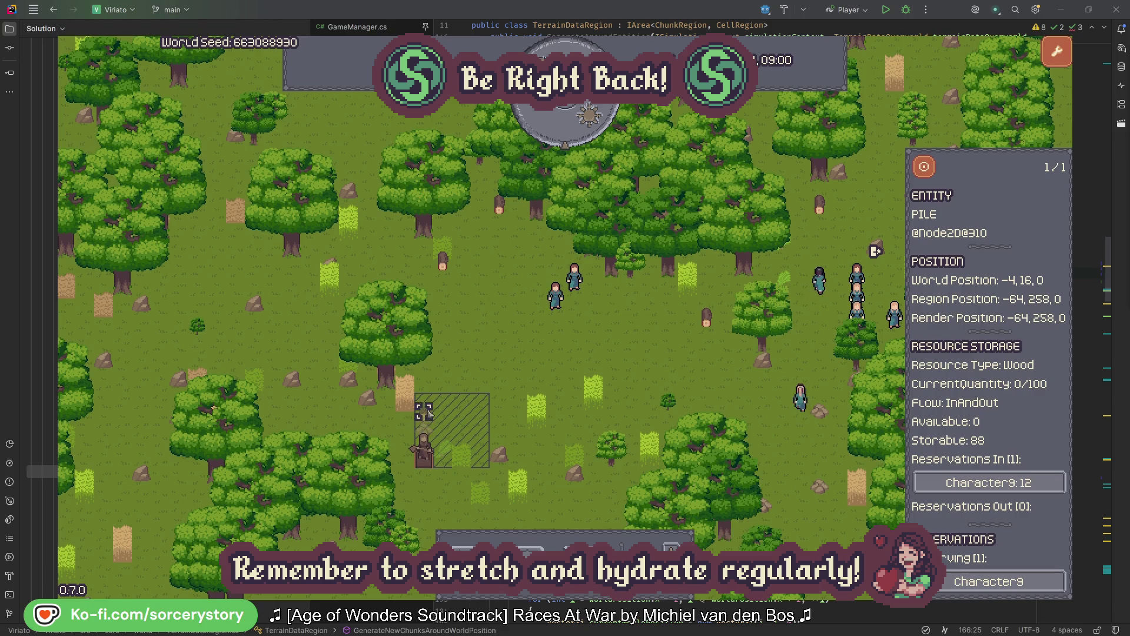
left_click(1039, 484)
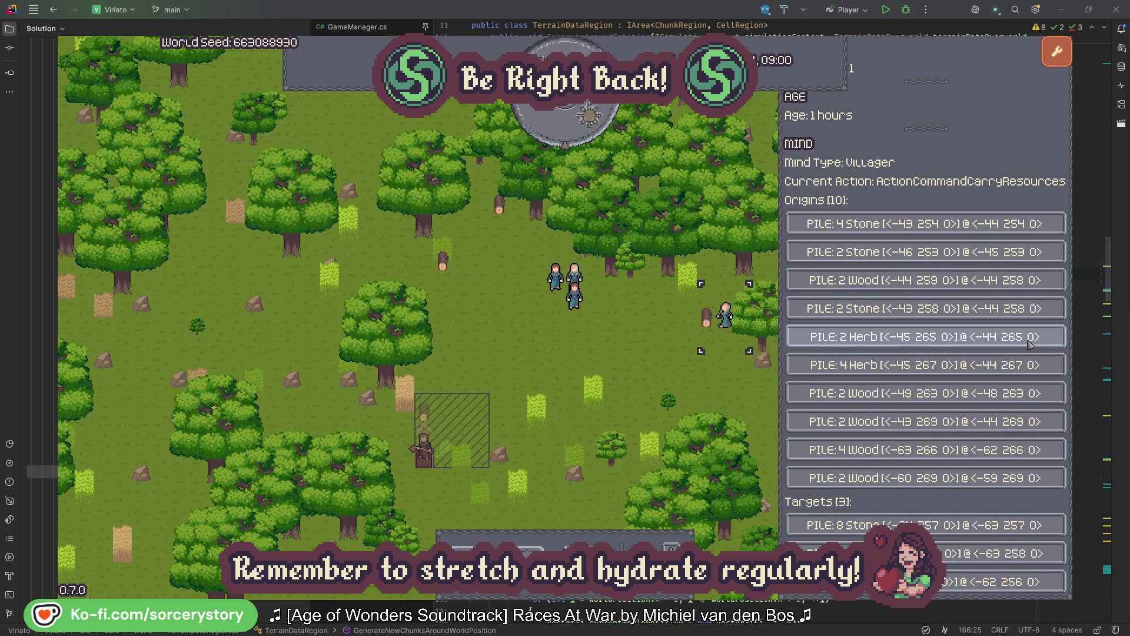
left_click(1029, 343)
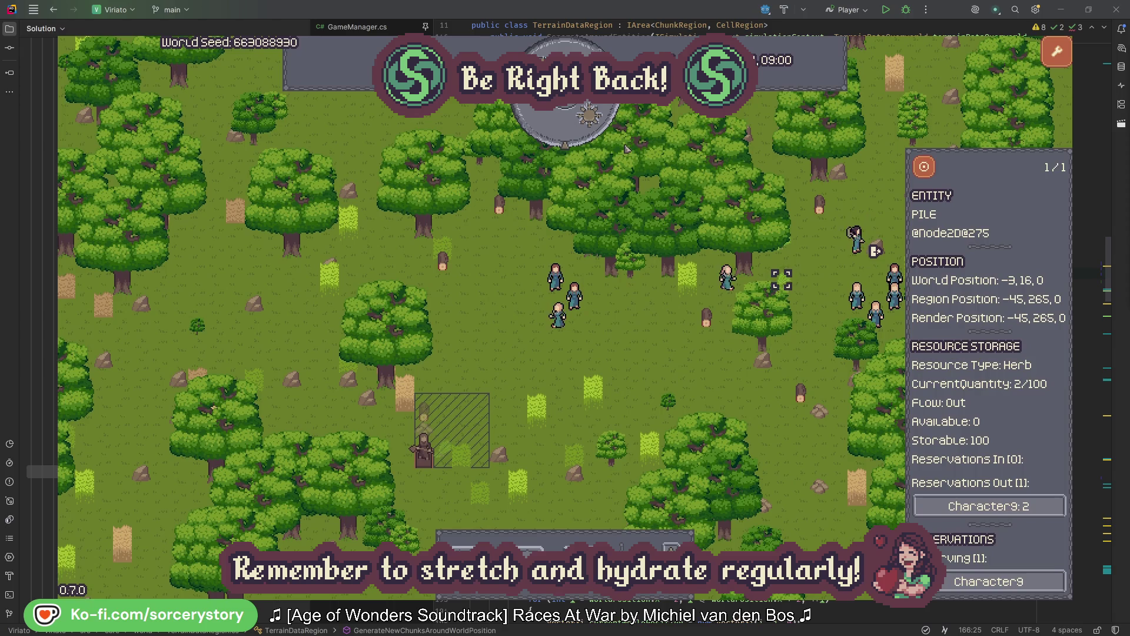
left_click(932, 171)
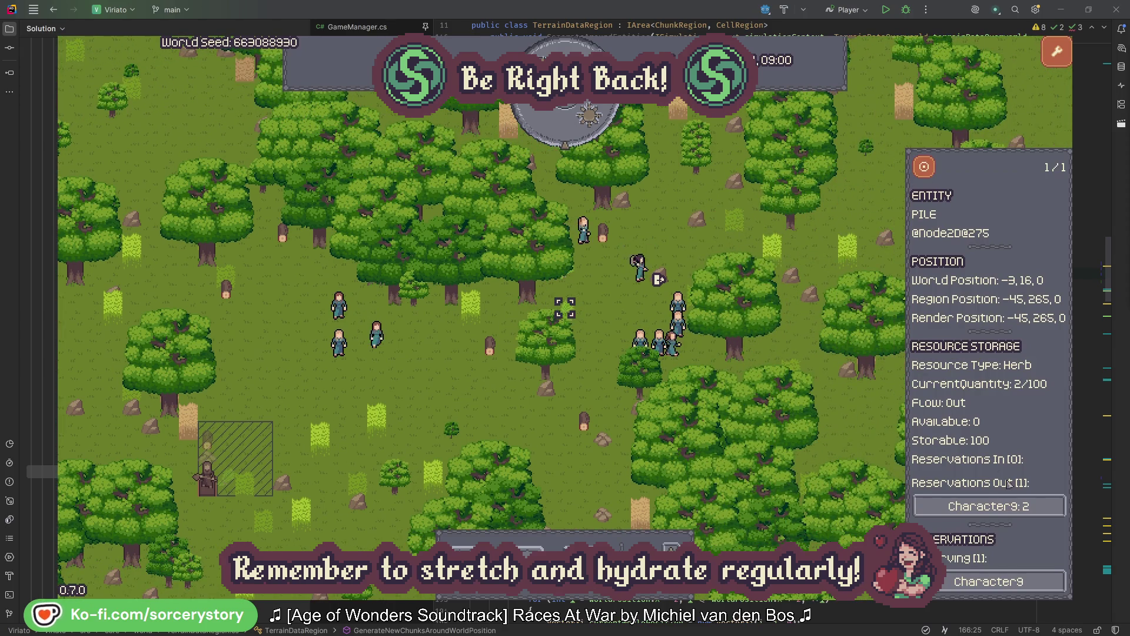
- Return to Character9, centre on the wood pile it supplies, then inspect and centre on Character2
left_click(972, 503)
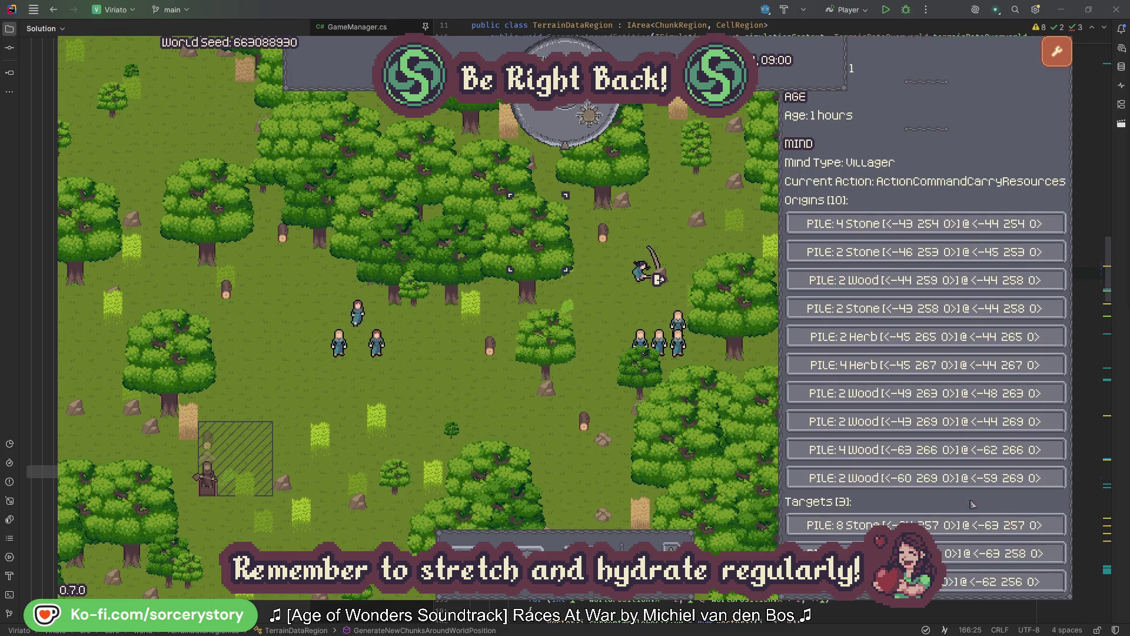
left_click(988, 553)
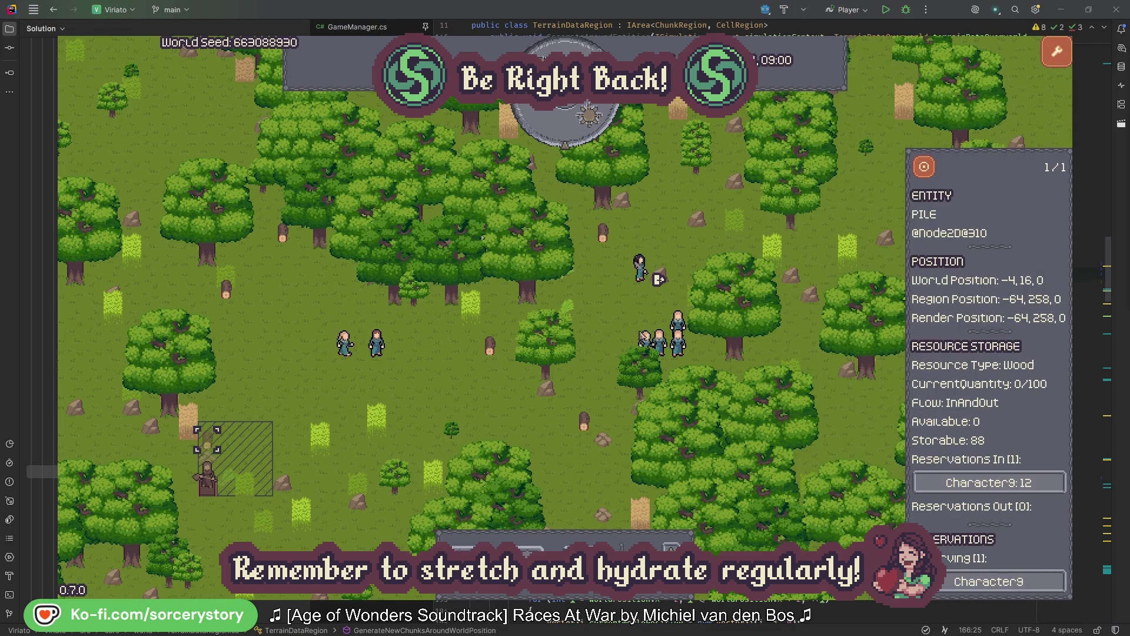
left_click(924, 168)
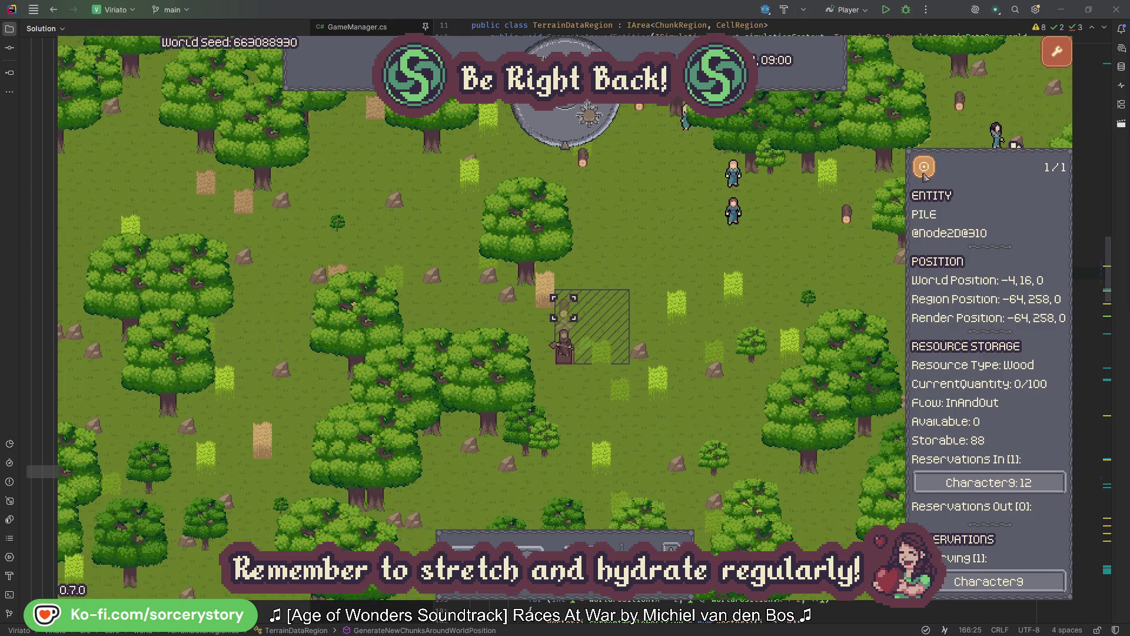
left_click(818, 261)
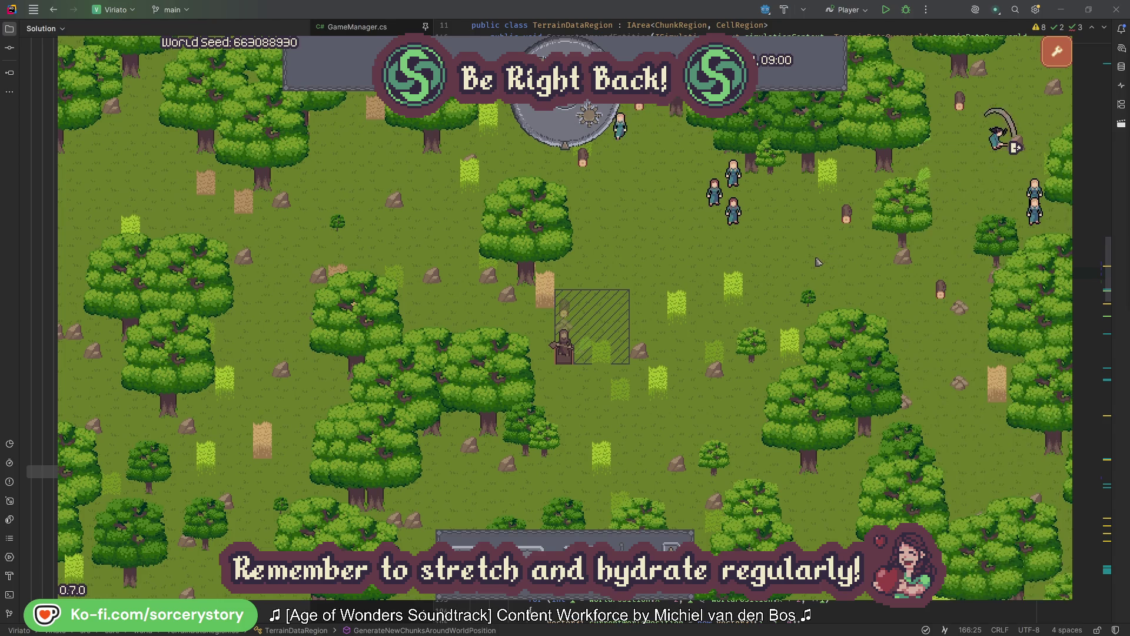
left_click(751, 226)
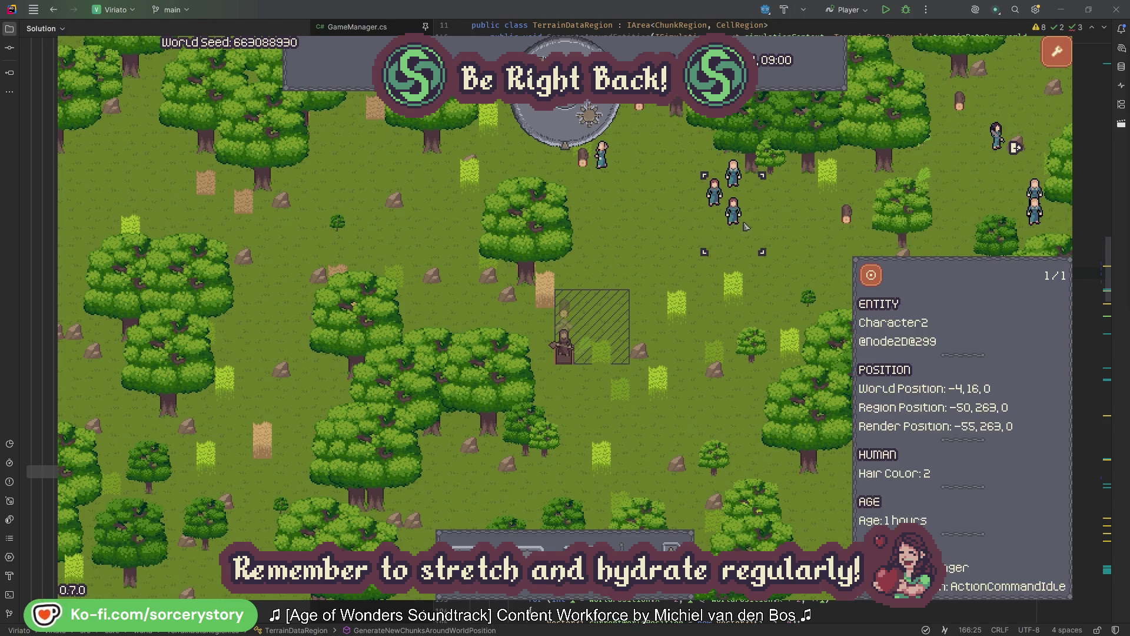
left_click(876, 276)
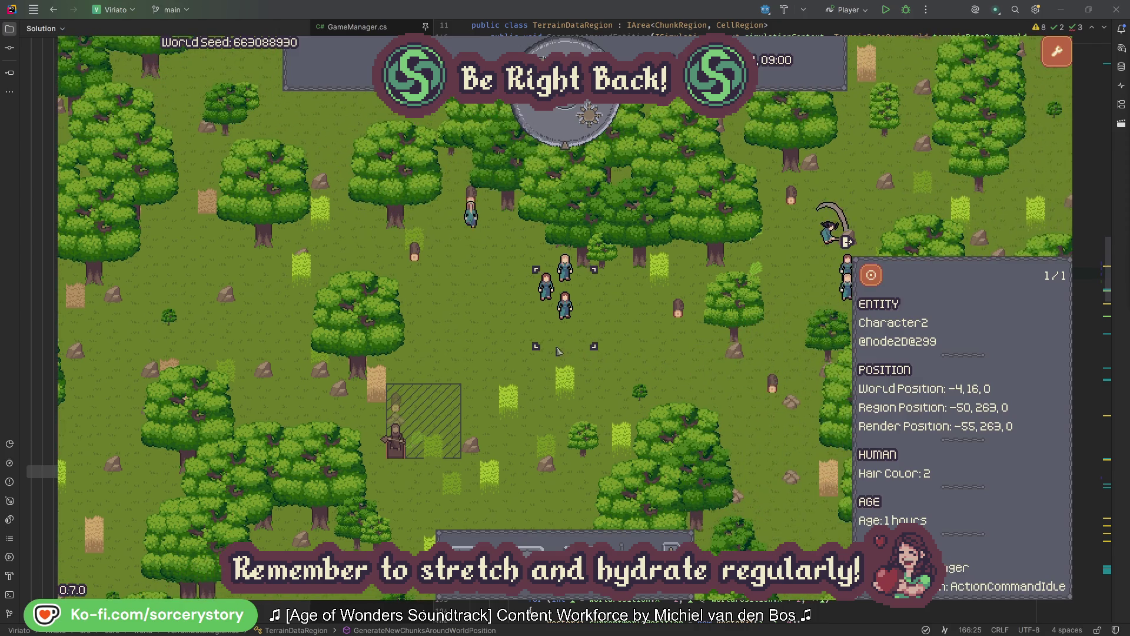
left_click(646, 341)
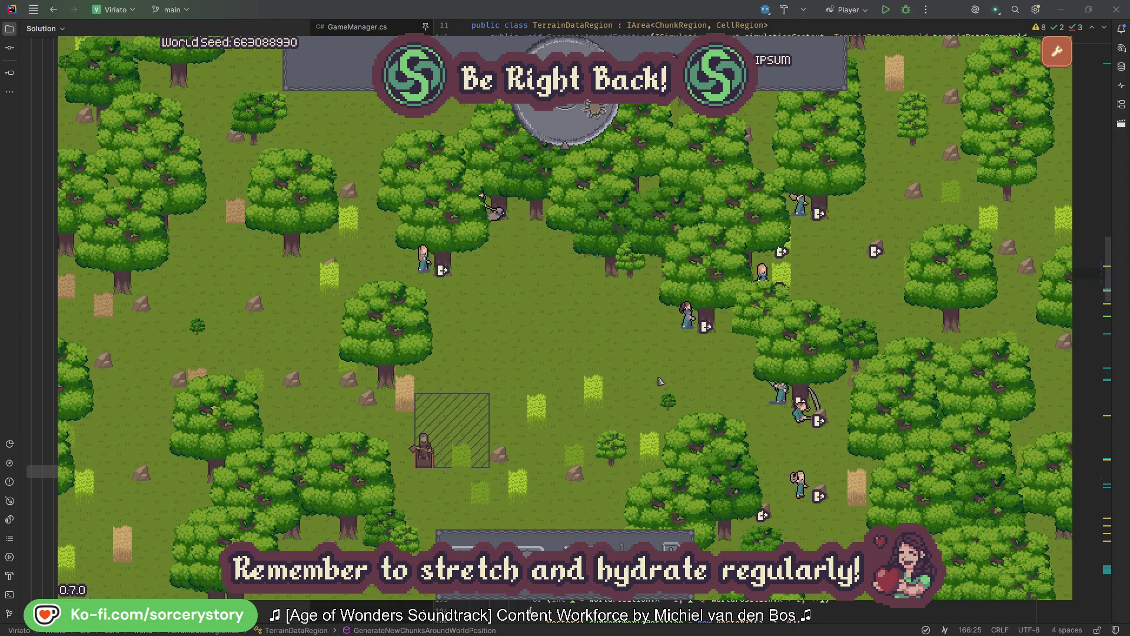
left_click(687, 318)
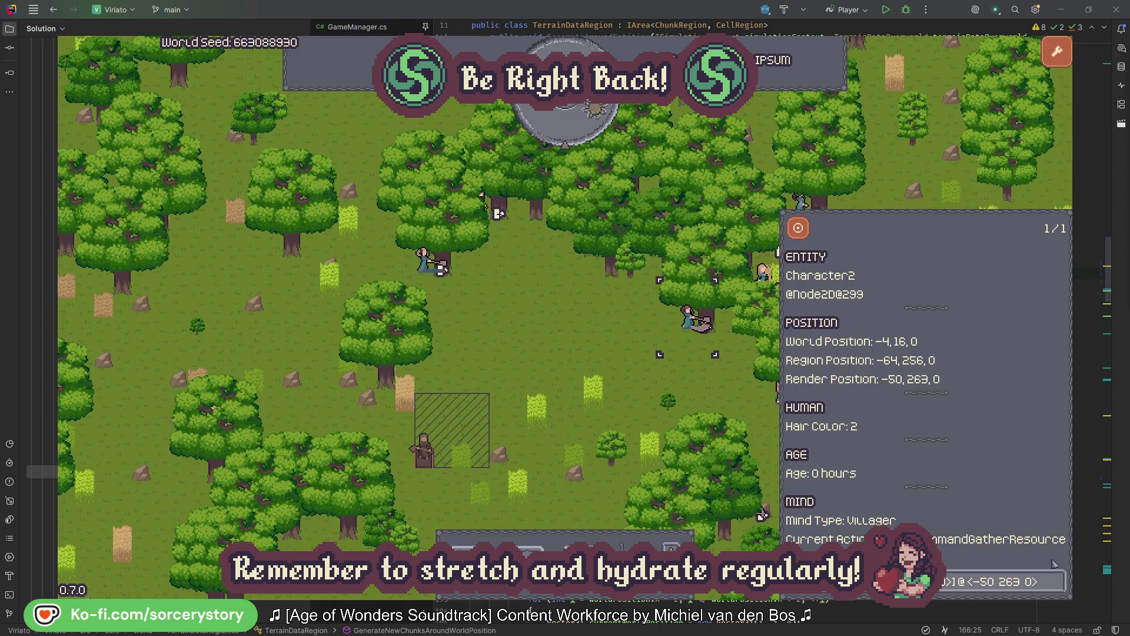
left_click(1057, 583)
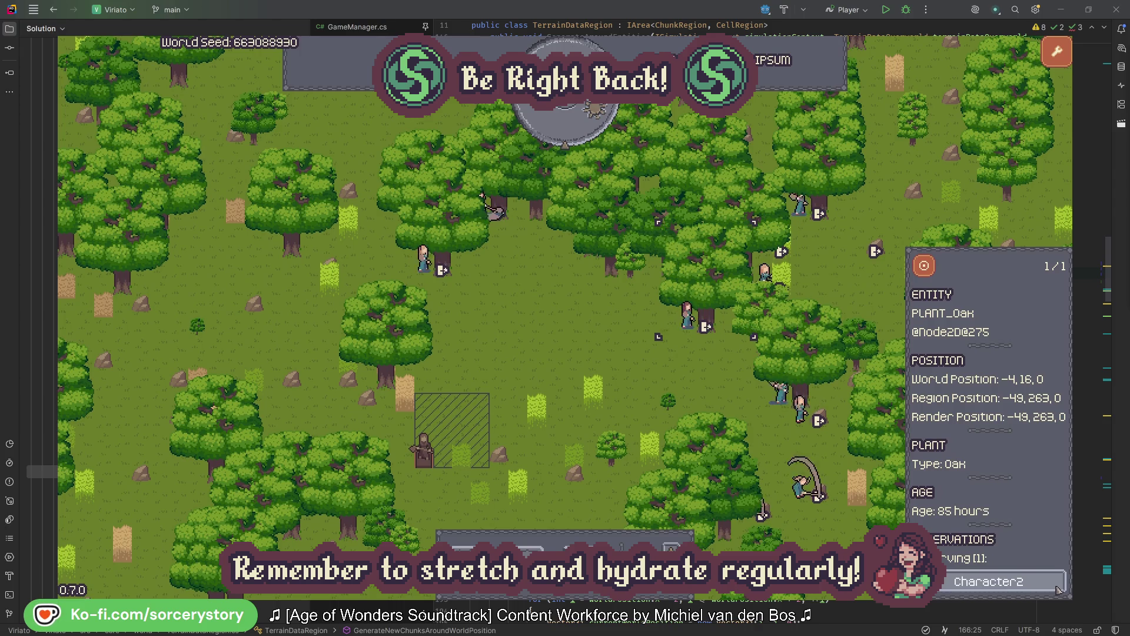
left_click(1057, 582)
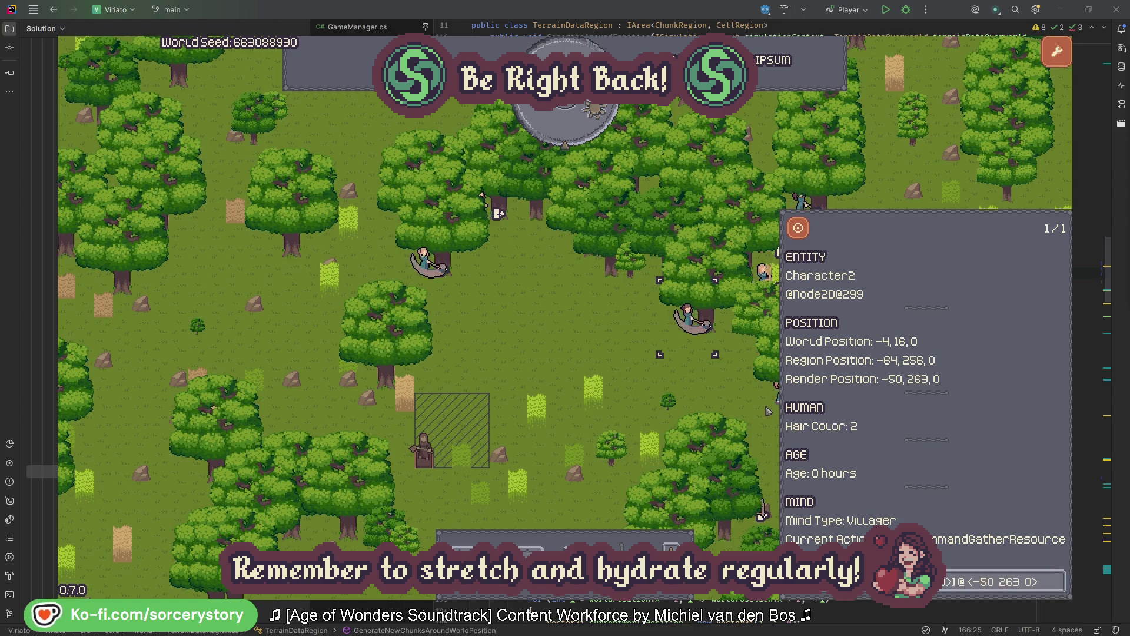
left_click(705, 390)
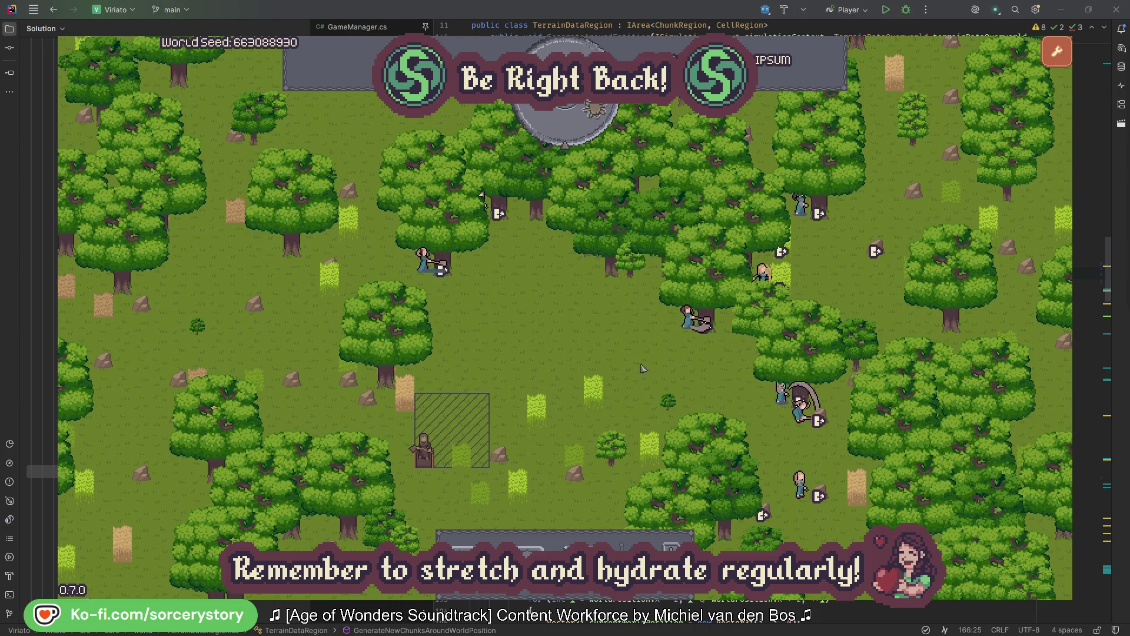
left_click(430, 277)
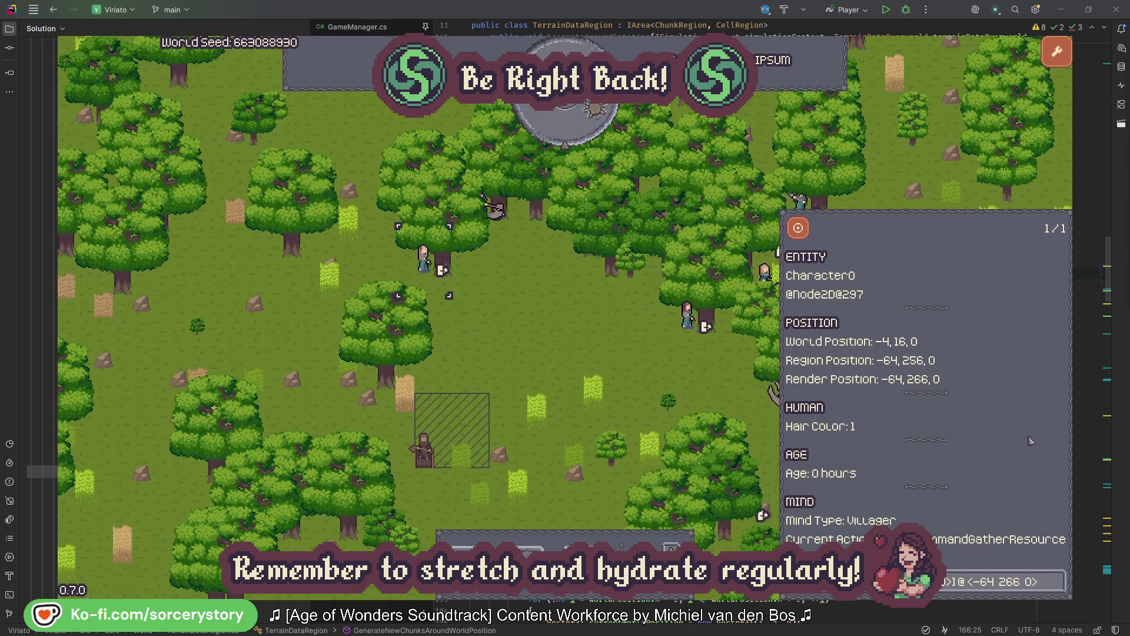
left_click(1057, 580)
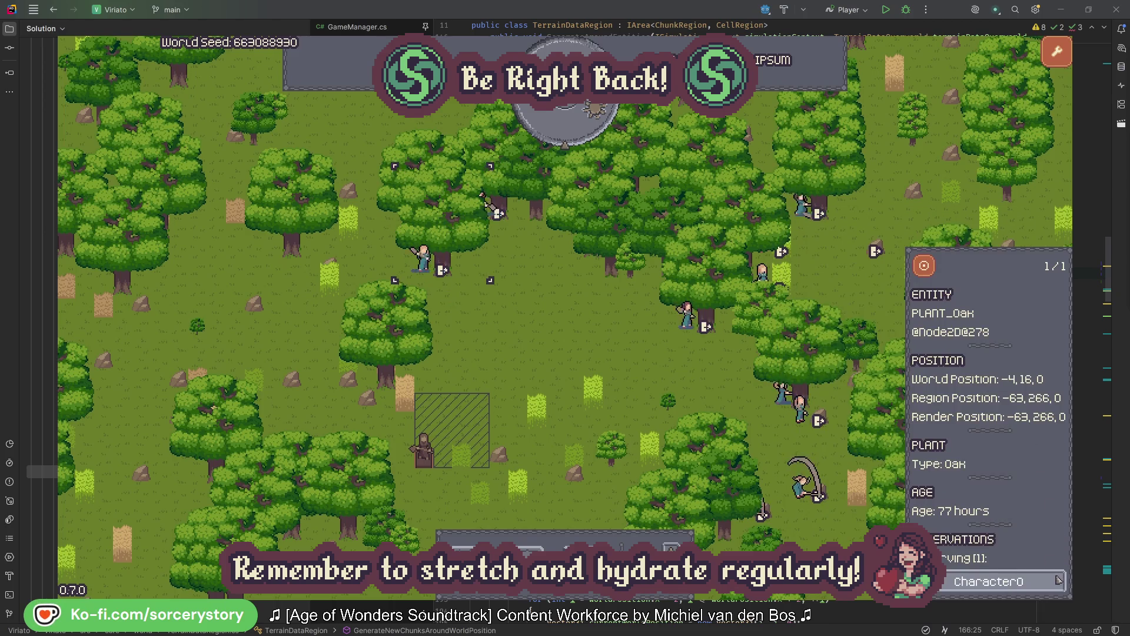
left_click(1057, 580)
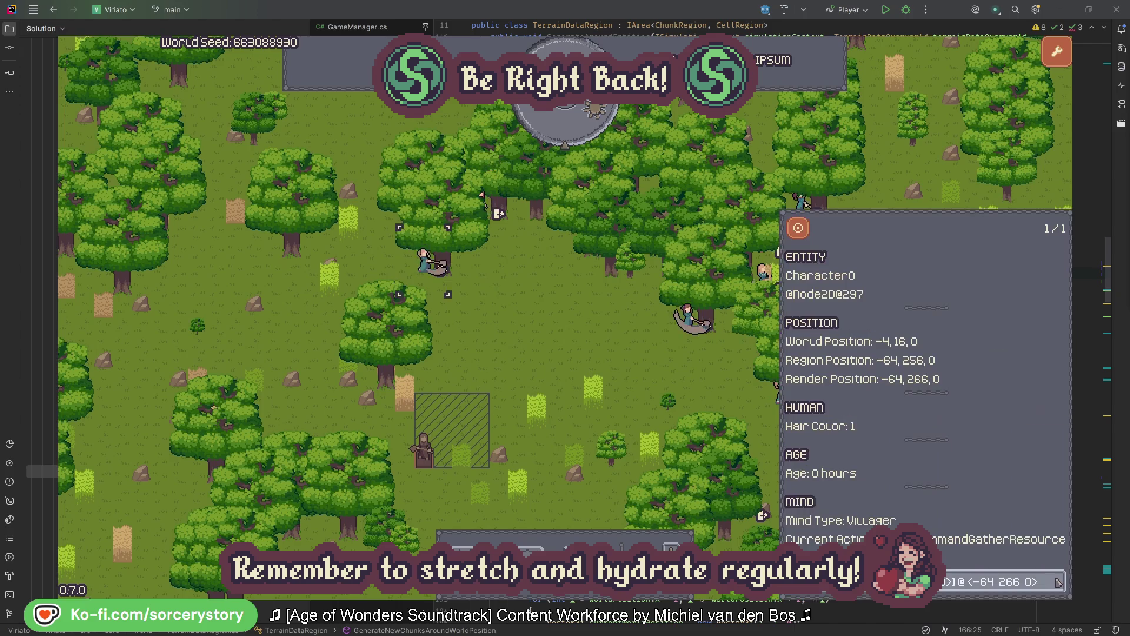
key("Escape")
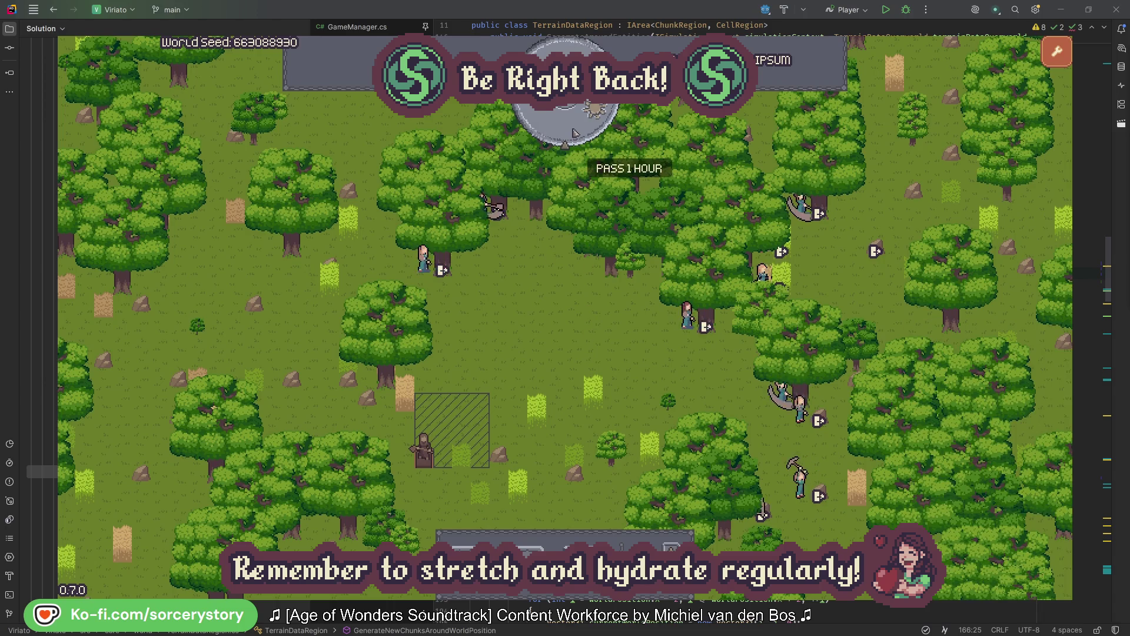
- Pass one hour, then trace the wood pile to Character9 and centre on its Herb pile origin
left_click(574, 132)
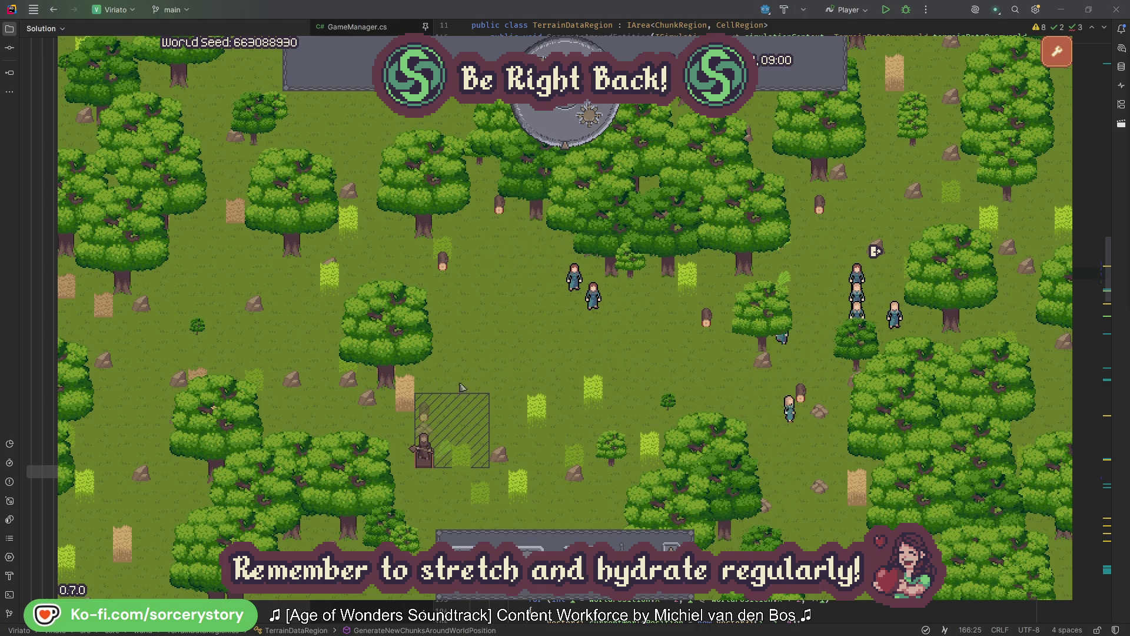
left_click(424, 414)
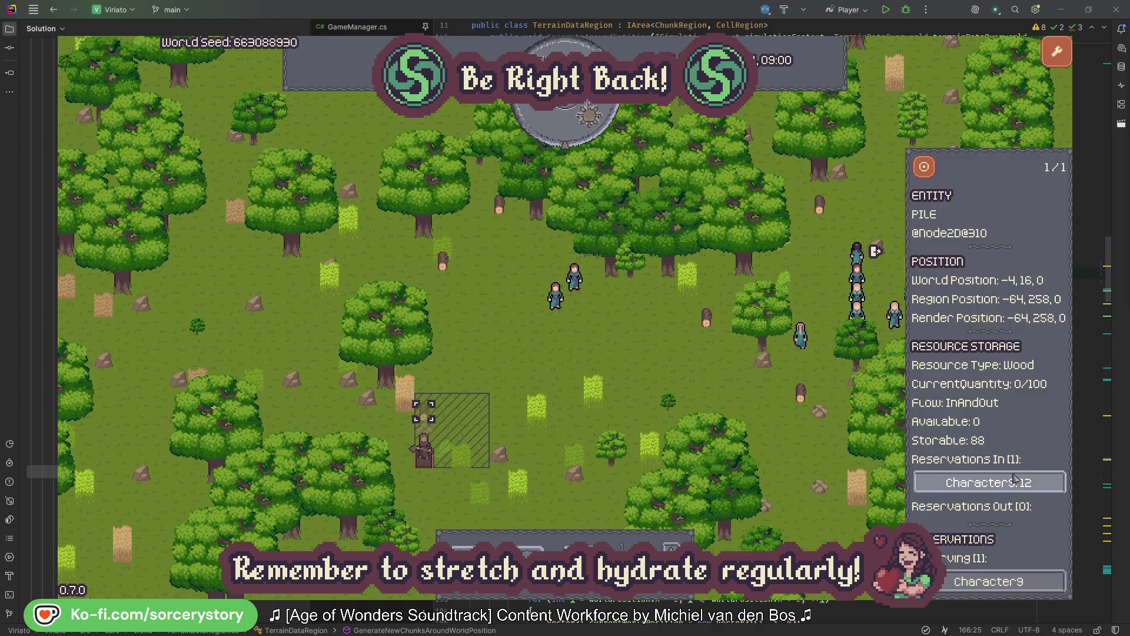
left_click(1034, 482)
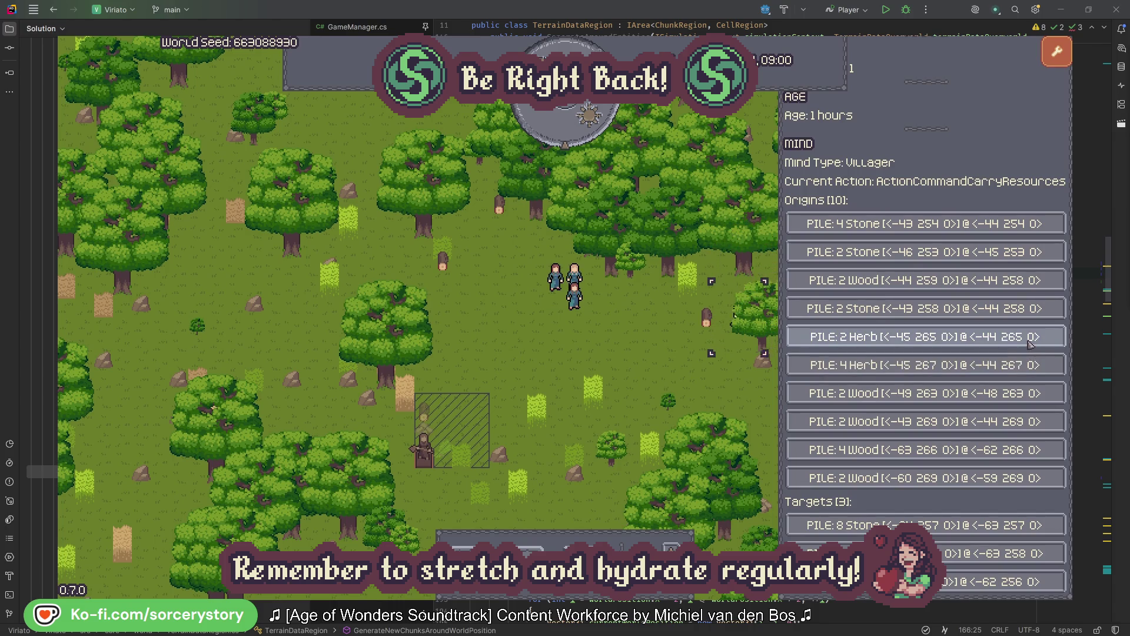
left_click(1030, 343)
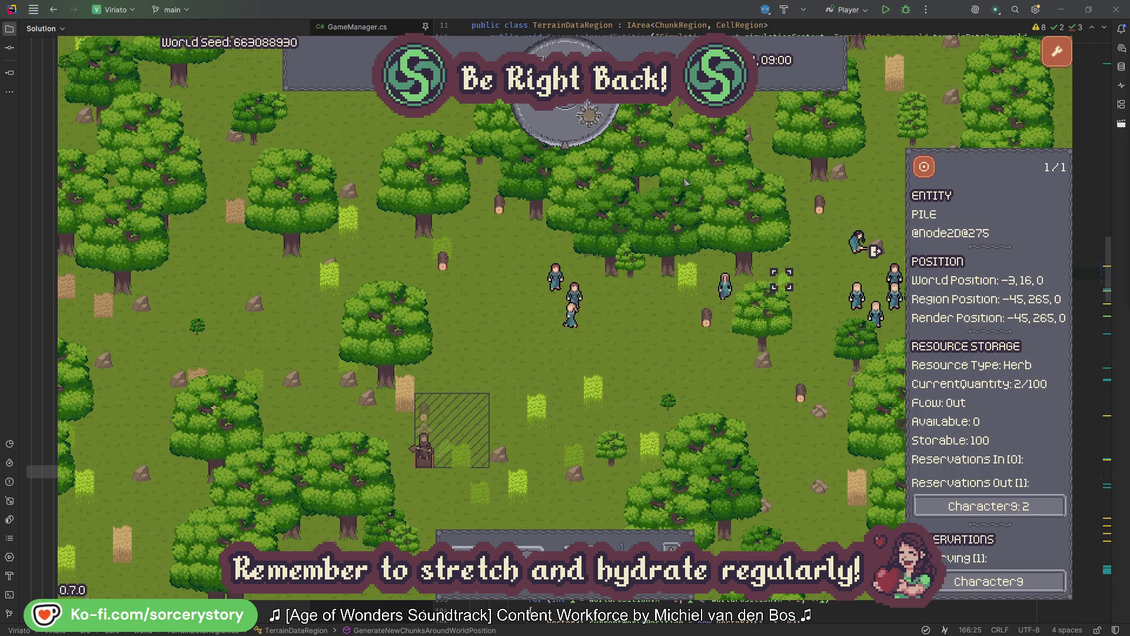
left_click(931, 172)
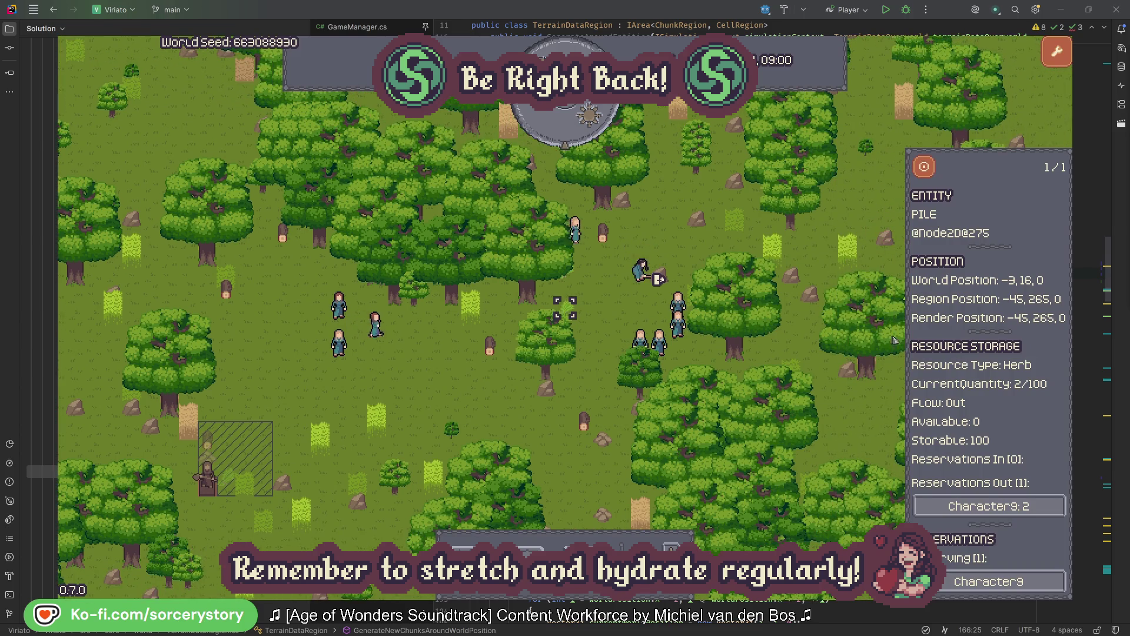
- Centre on Character9's target Wood pile, close it, then inspect villager Character2
left_click(1020, 500)
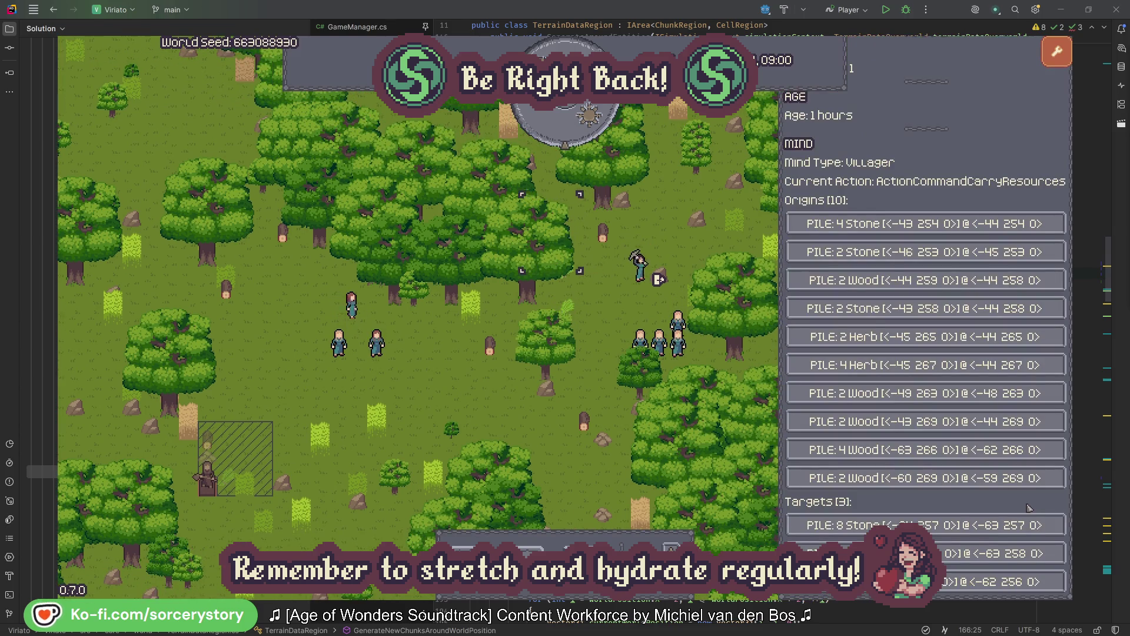
left_click(955, 553)
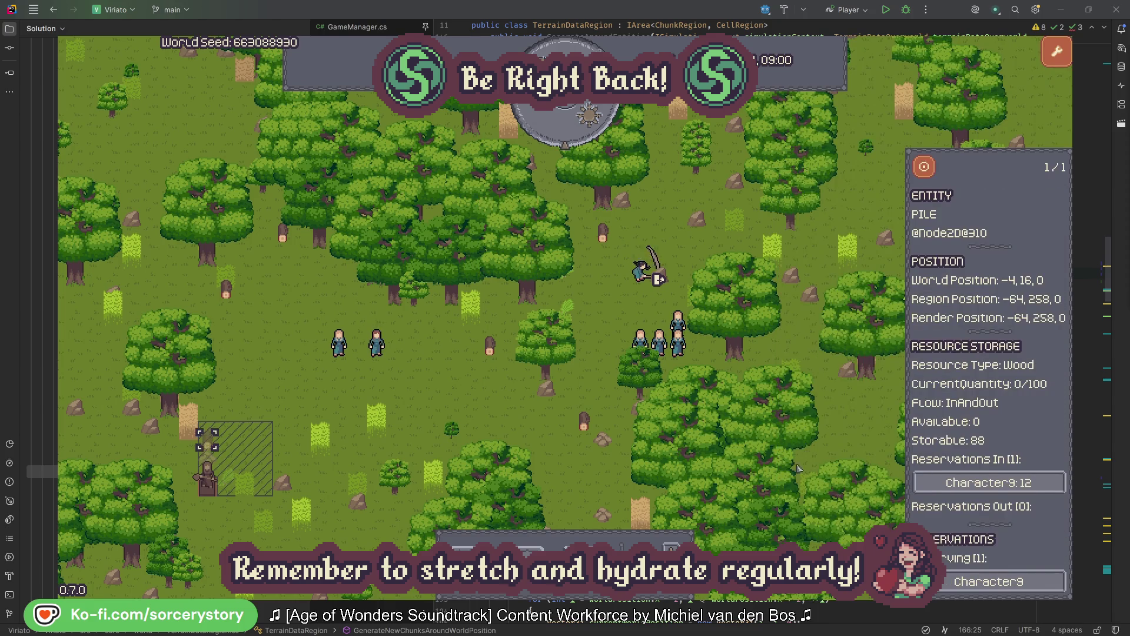
left_click(925, 171)
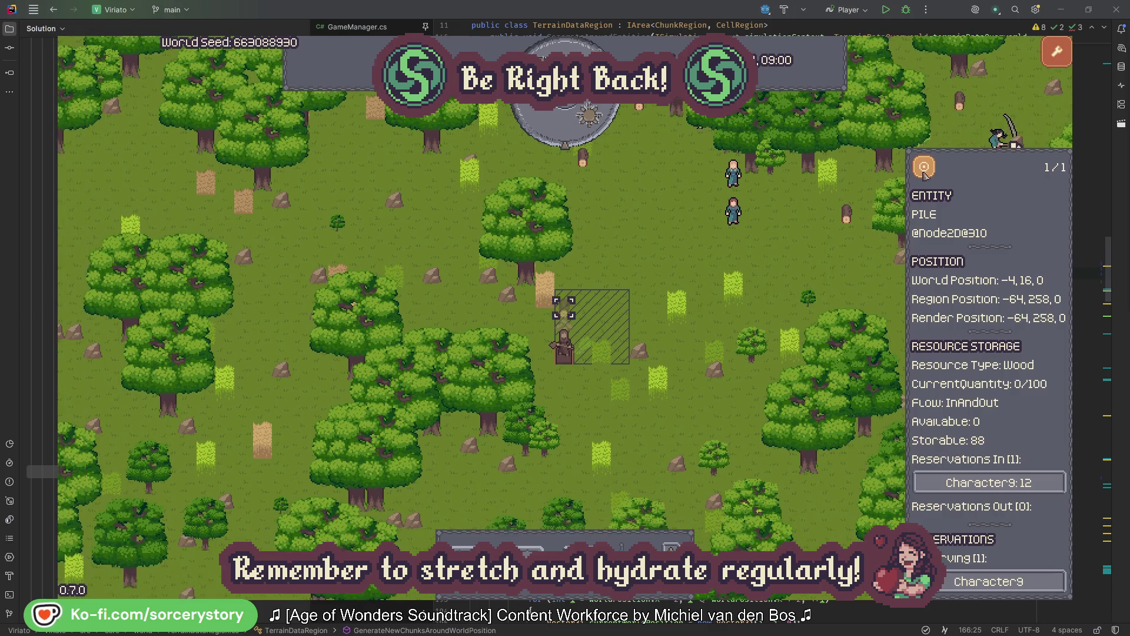
left_click(832, 259)
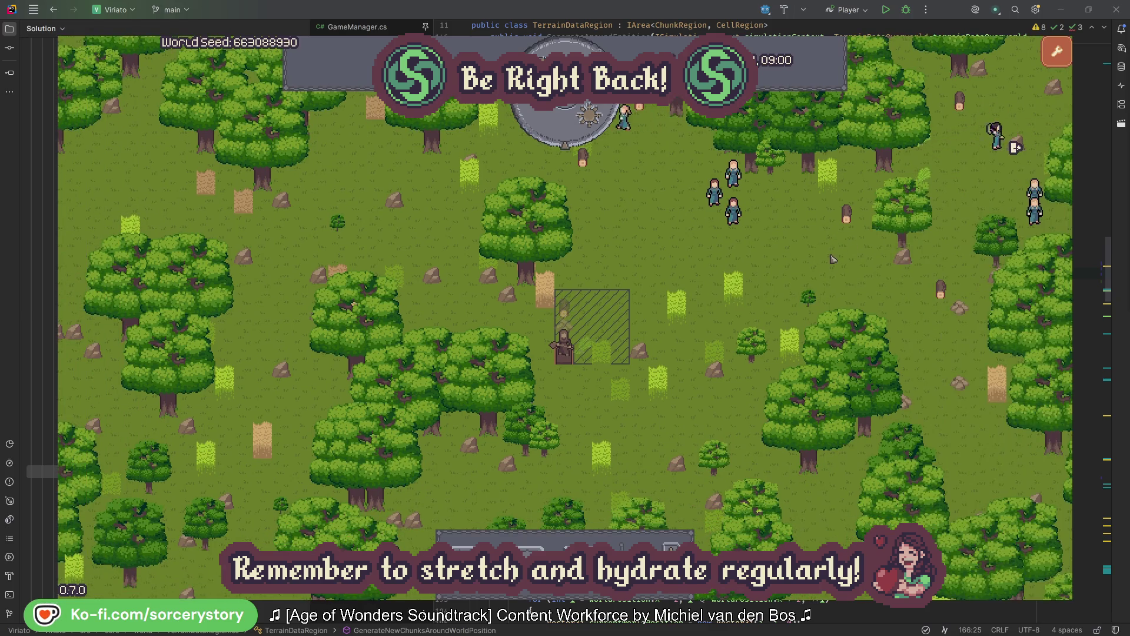
left_click(746, 222)
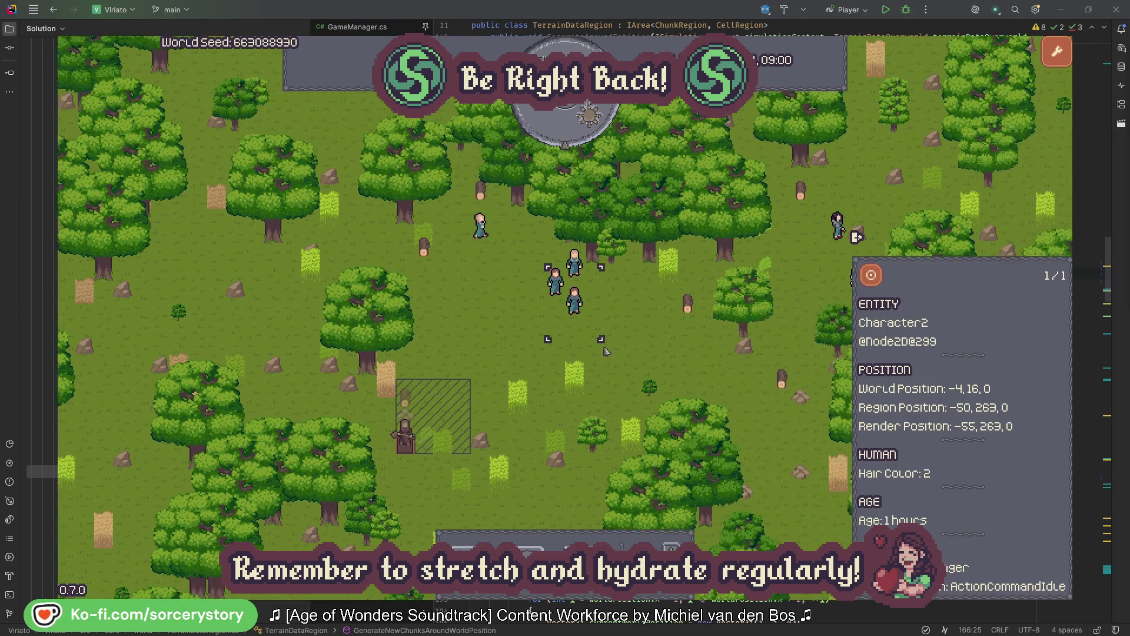
left_click(645, 341)
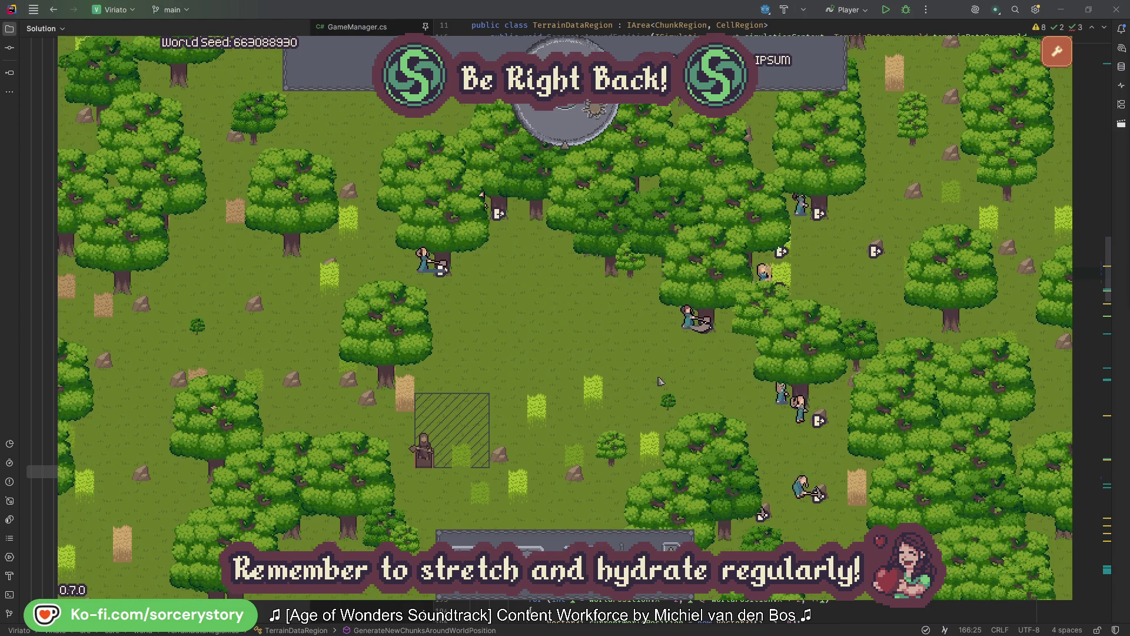
left_click(691, 318)
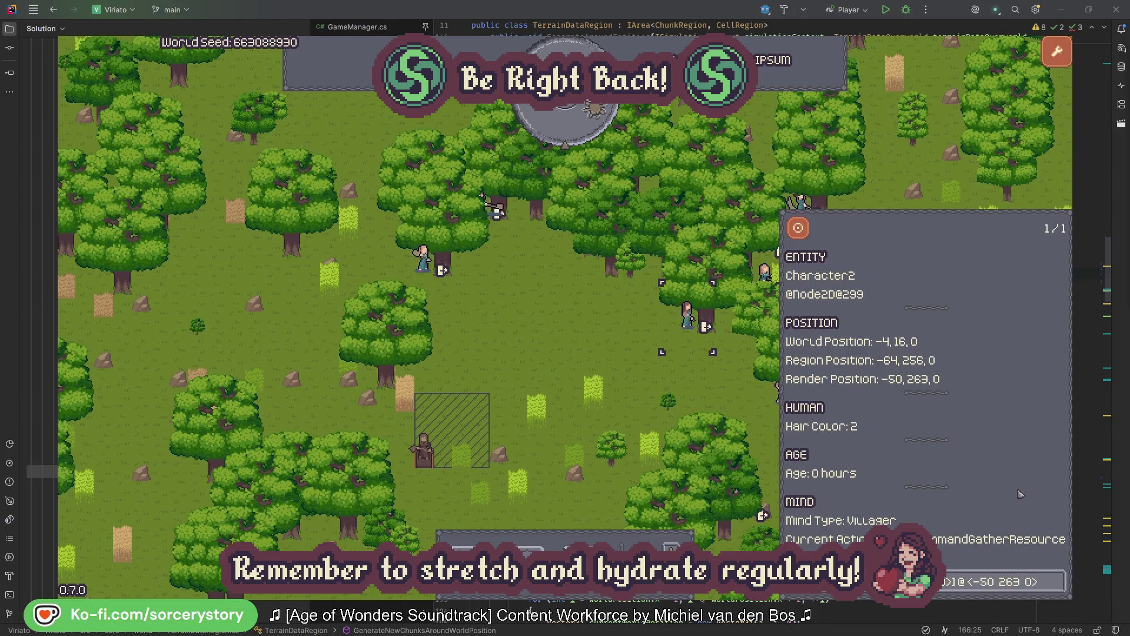
- Jump to Character2's reserved oak tree and back, then close its details
left_click(1059, 589)
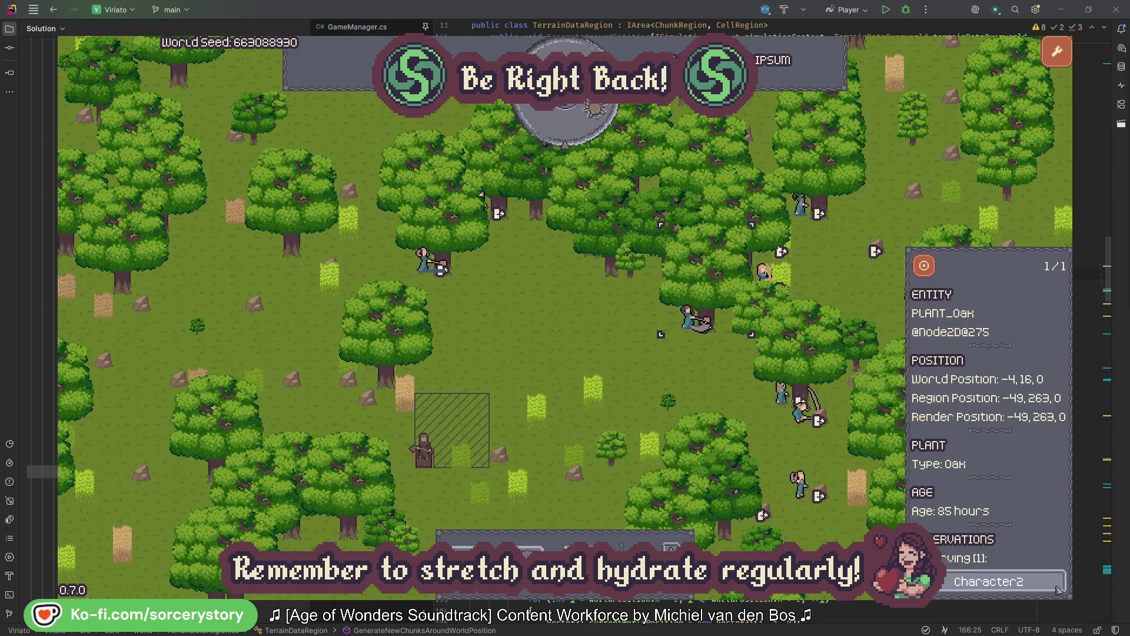
left_click(1060, 589)
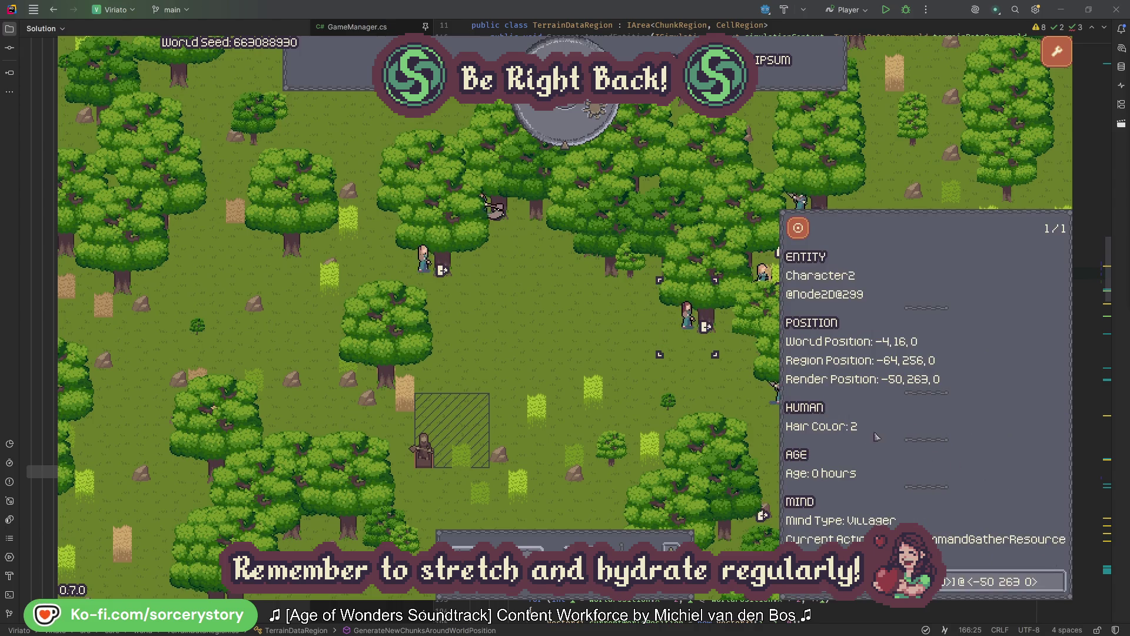
left_click(706, 391)
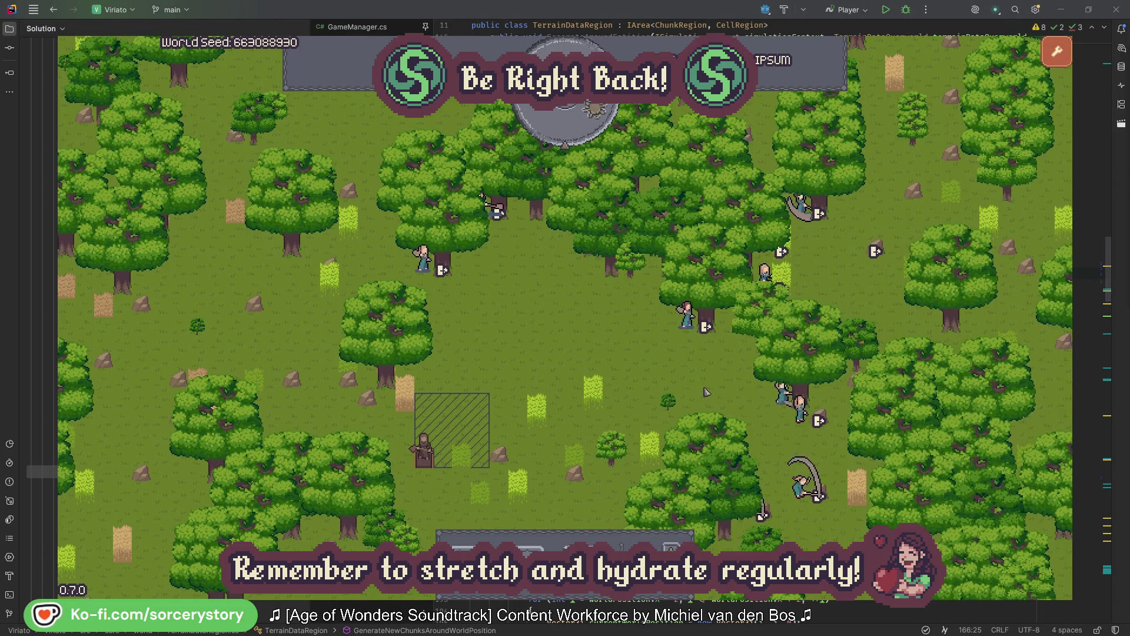
- Check Character0's reserved oak, deselect it, and pass one hour to 09:00
left_click(422, 258)
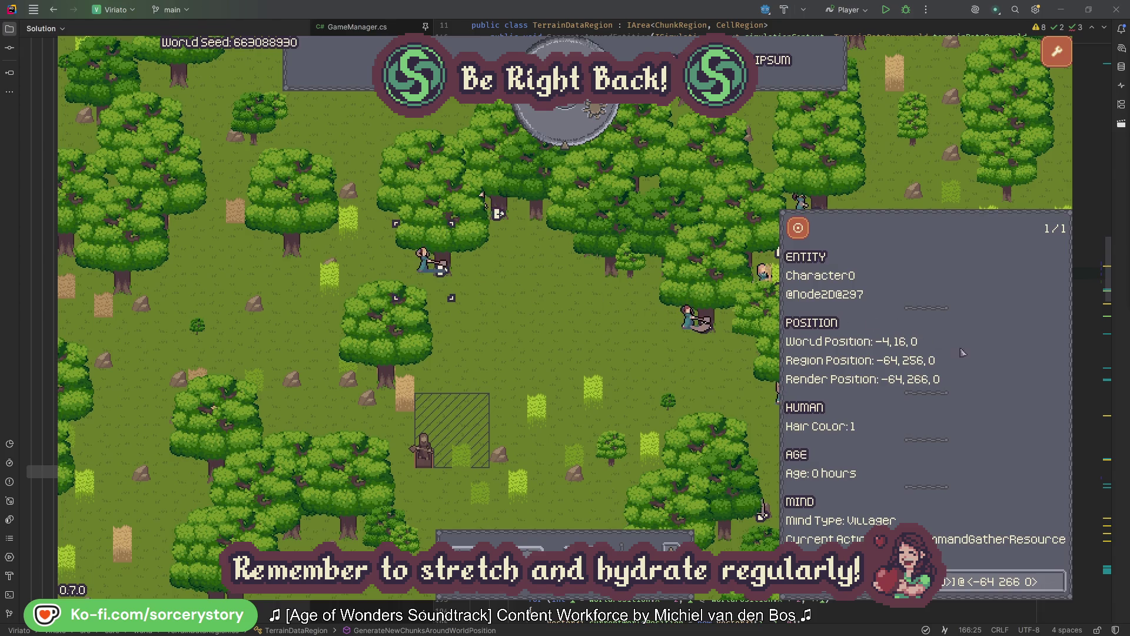
left_click(1057, 579)
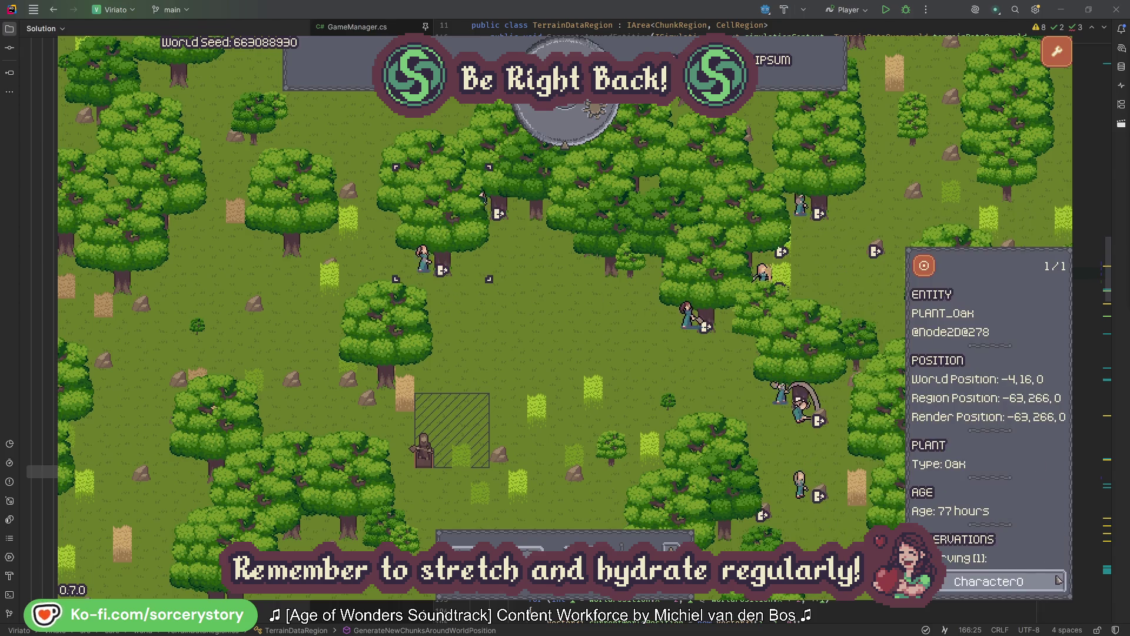
left_click(1057, 581)
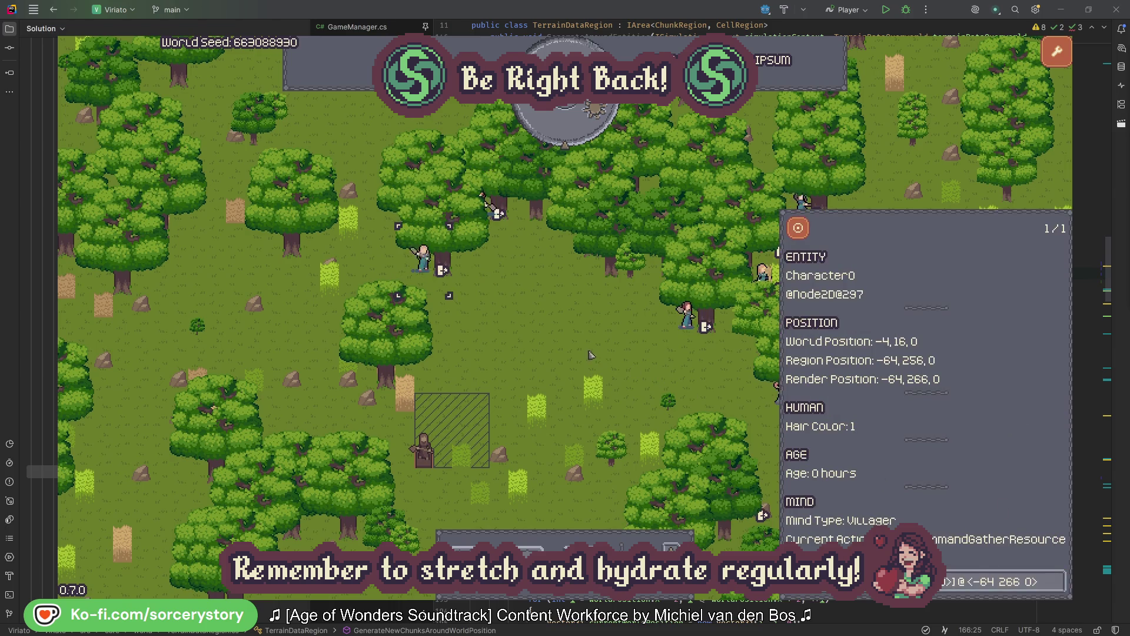
left_click(590, 352)
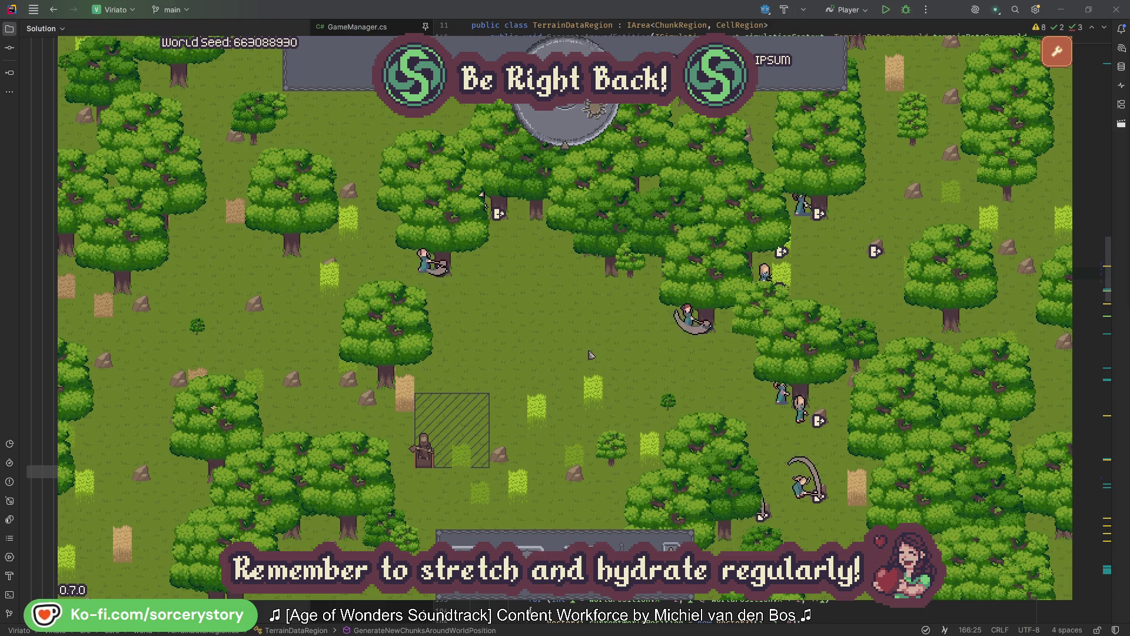
left_click(575, 132)
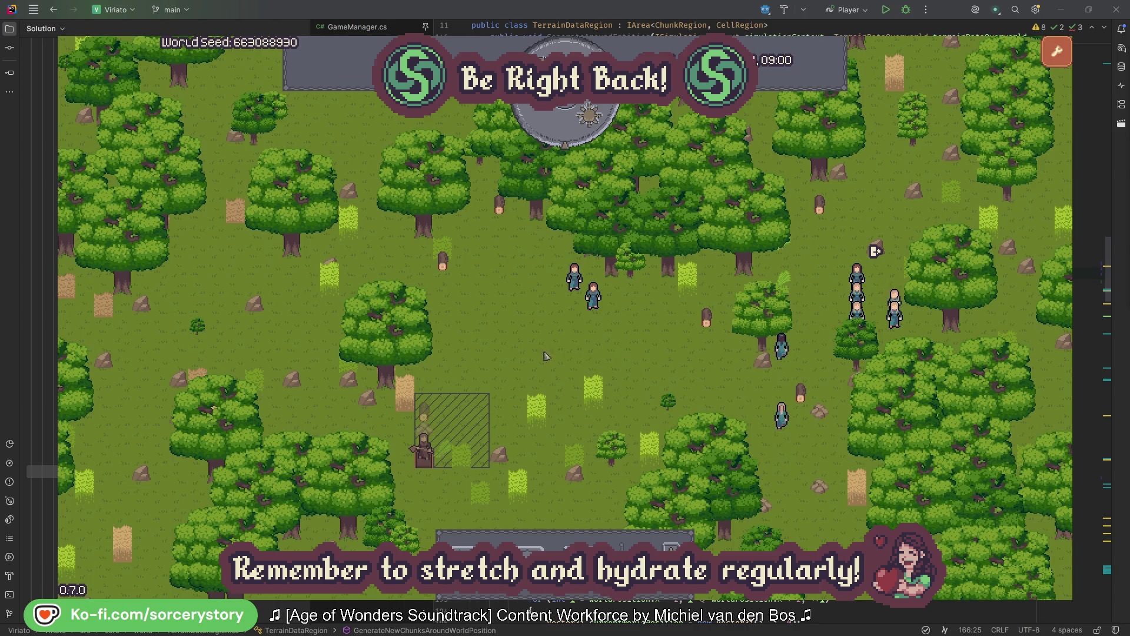
- Trace the wood pile to Character9, centring on its 2 Herb pile origin and wood pile target
left_click(429, 418)
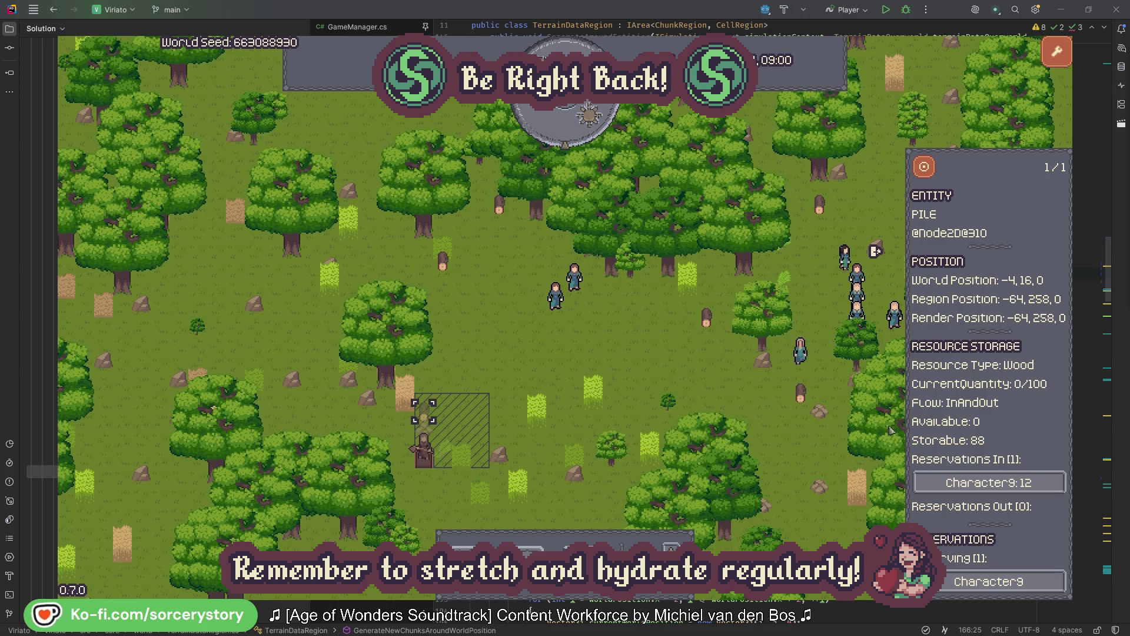
left_click(1040, 486)
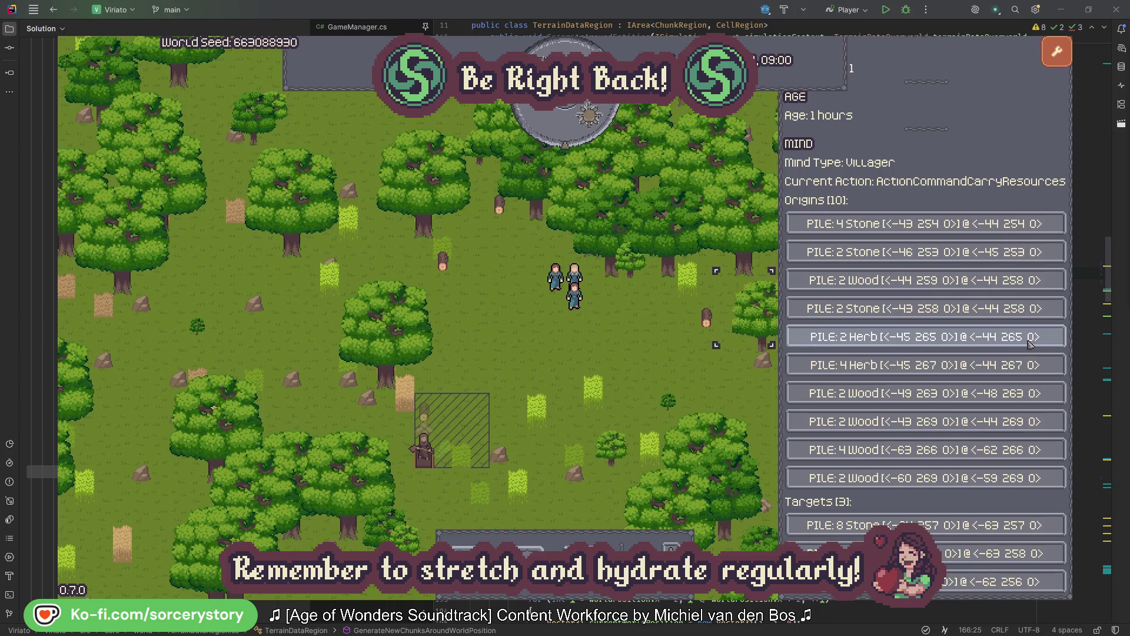
left_click(1030, 343)
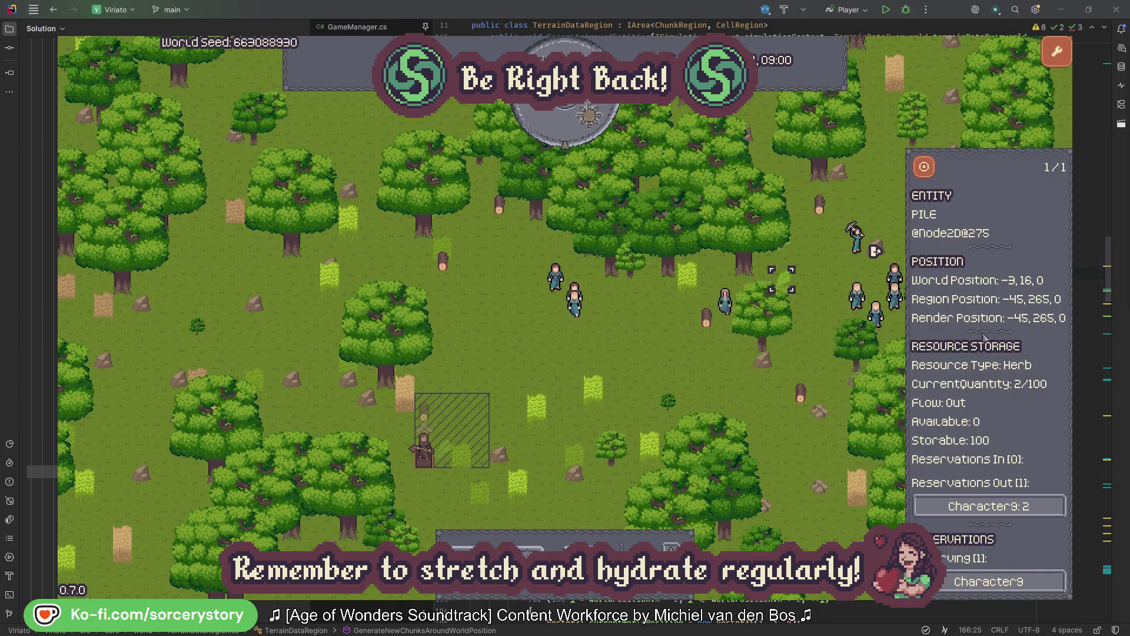
left_click(932, 173)
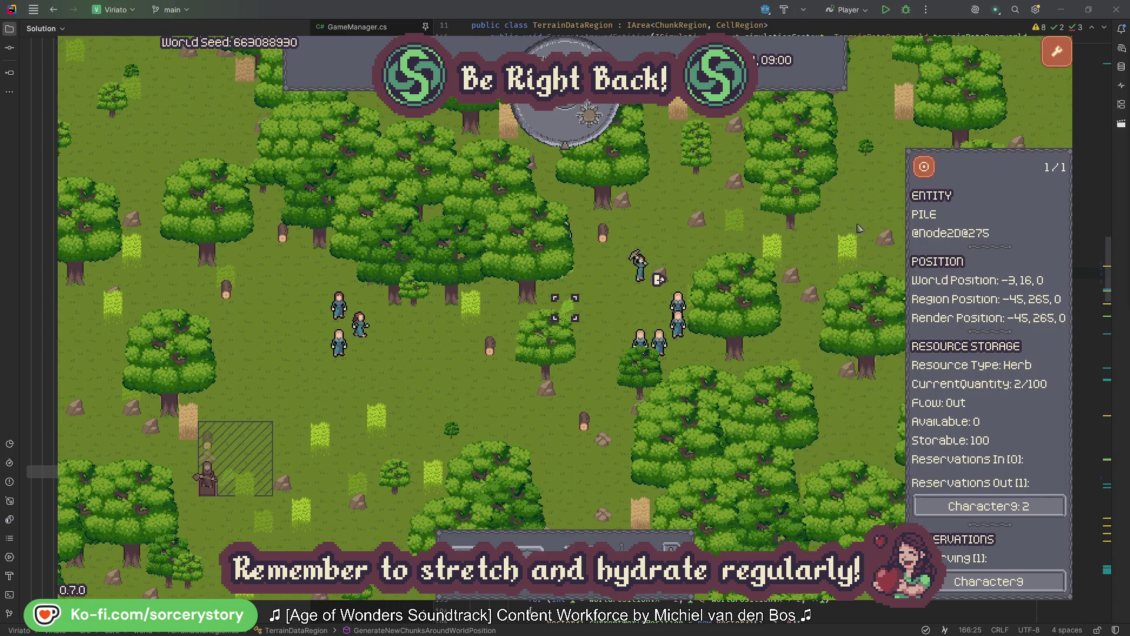
left_click(1016, 508)
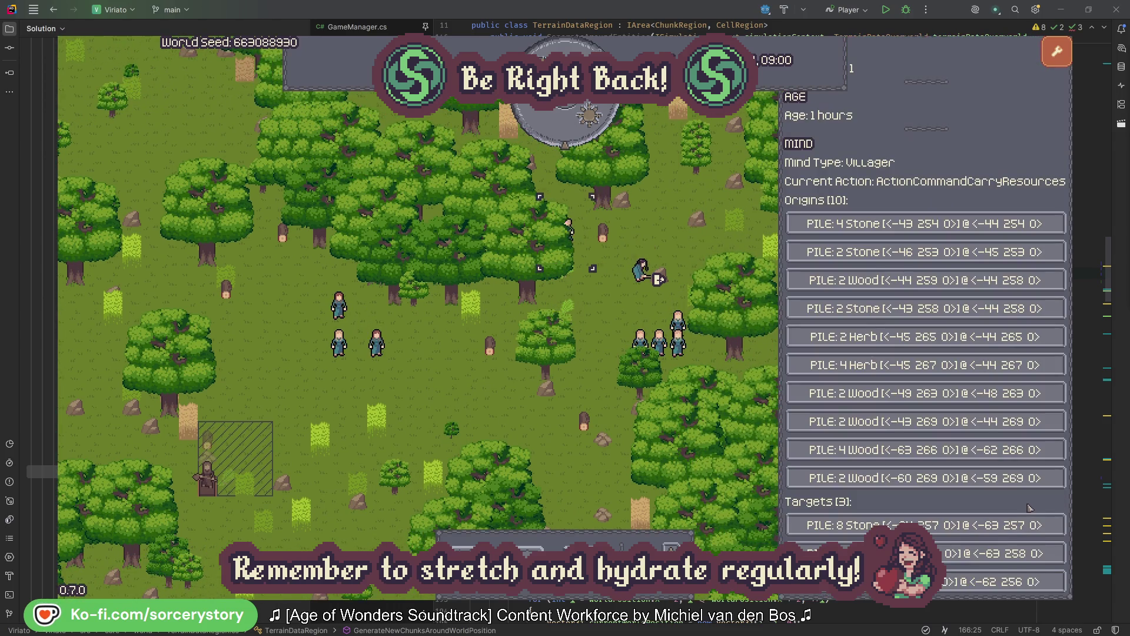
left_click(1007, 553)
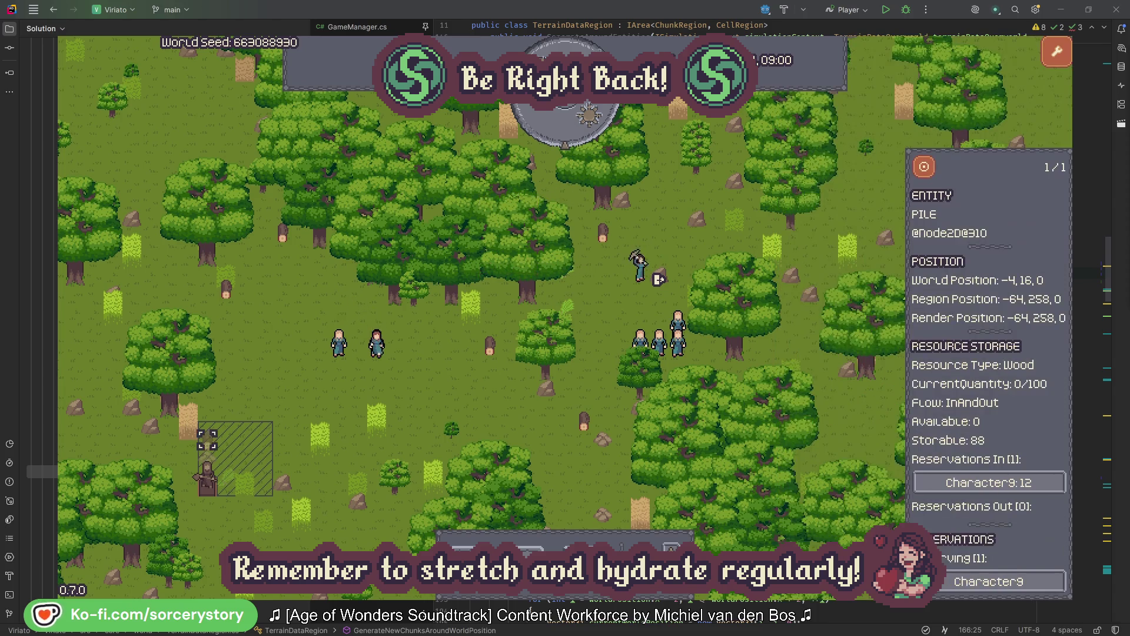
left_click(924, 170)
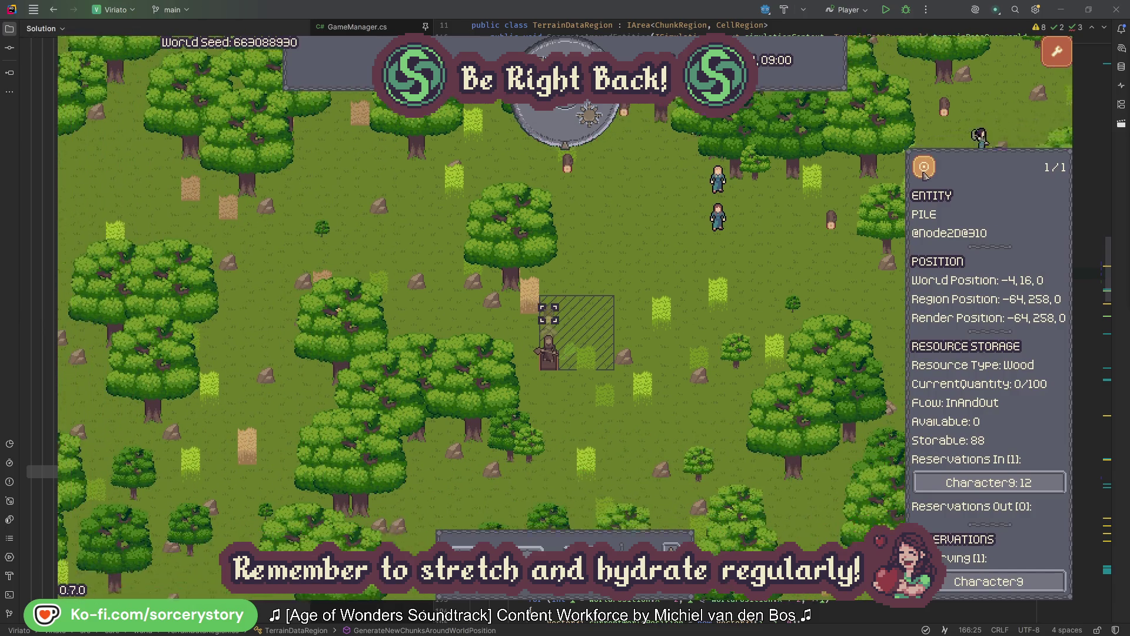
- Deselect the wood pile, inspect Character2, then deselect it
left_click(824, 260)
left_click(734, 213)
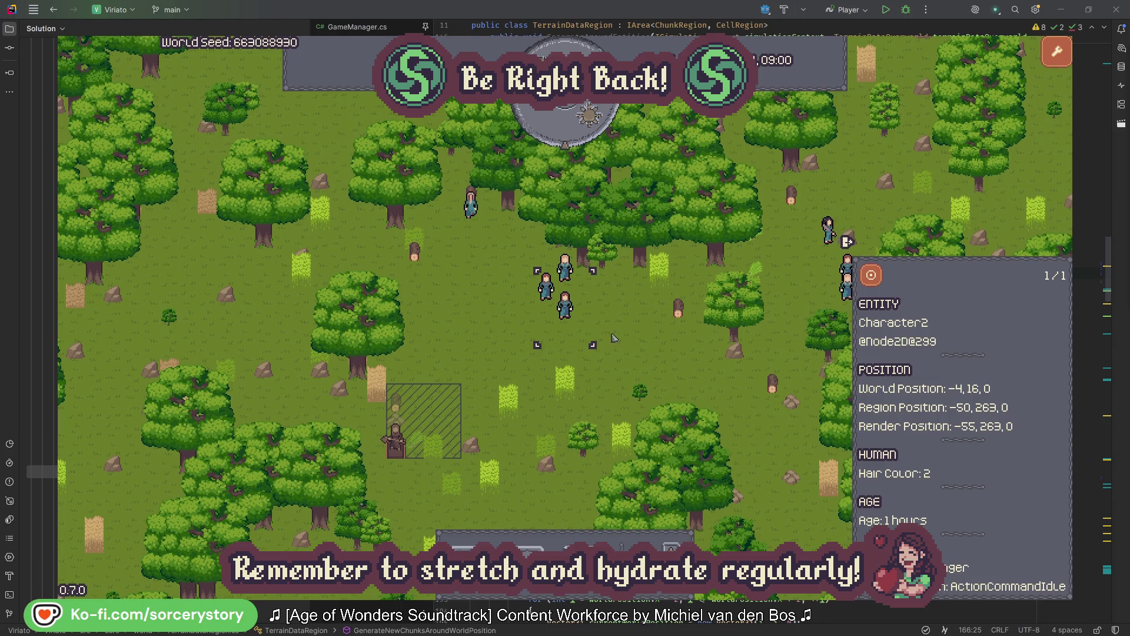
left_click(646, 340)
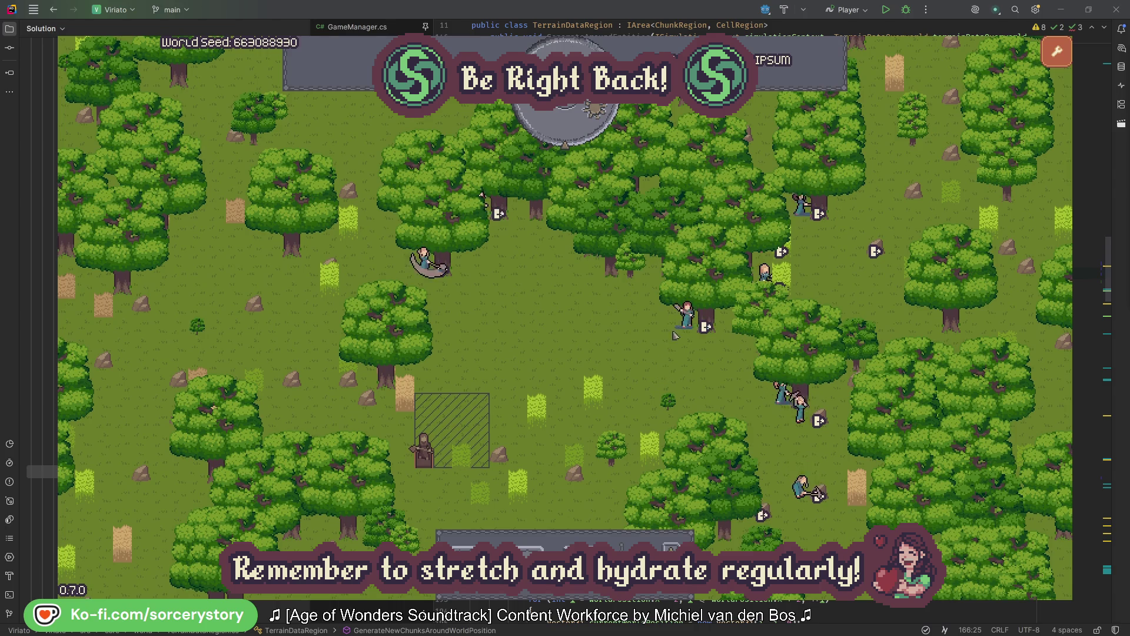
- Inspect Character2 and the PLANT_Oak it is gathering from, then close its details
left_click(687, 318)
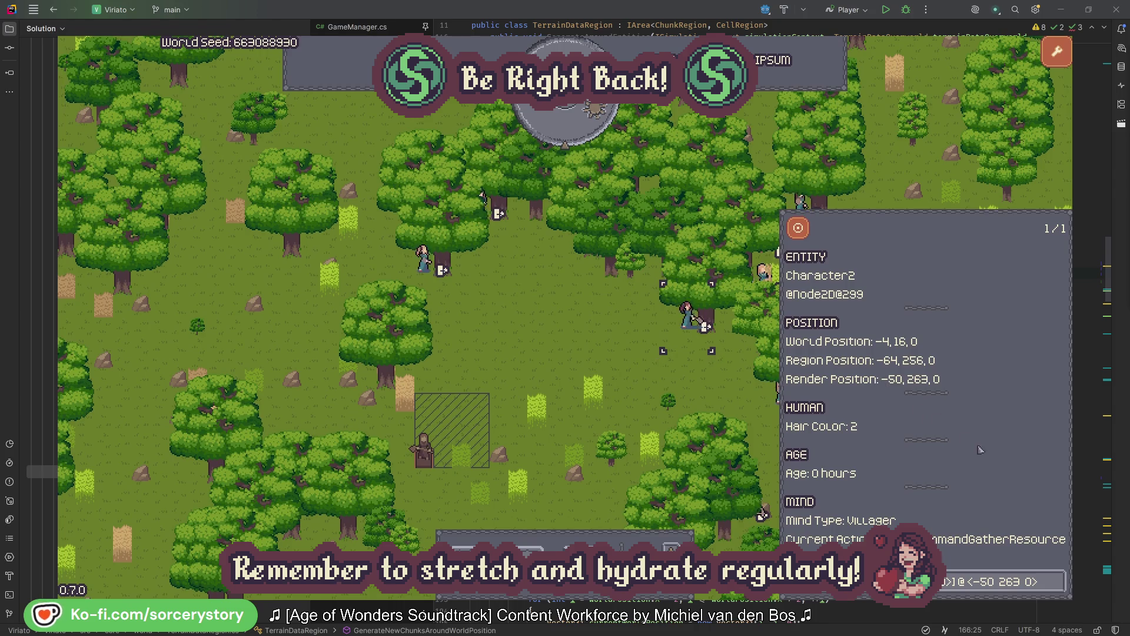
left_click(1058, 585)
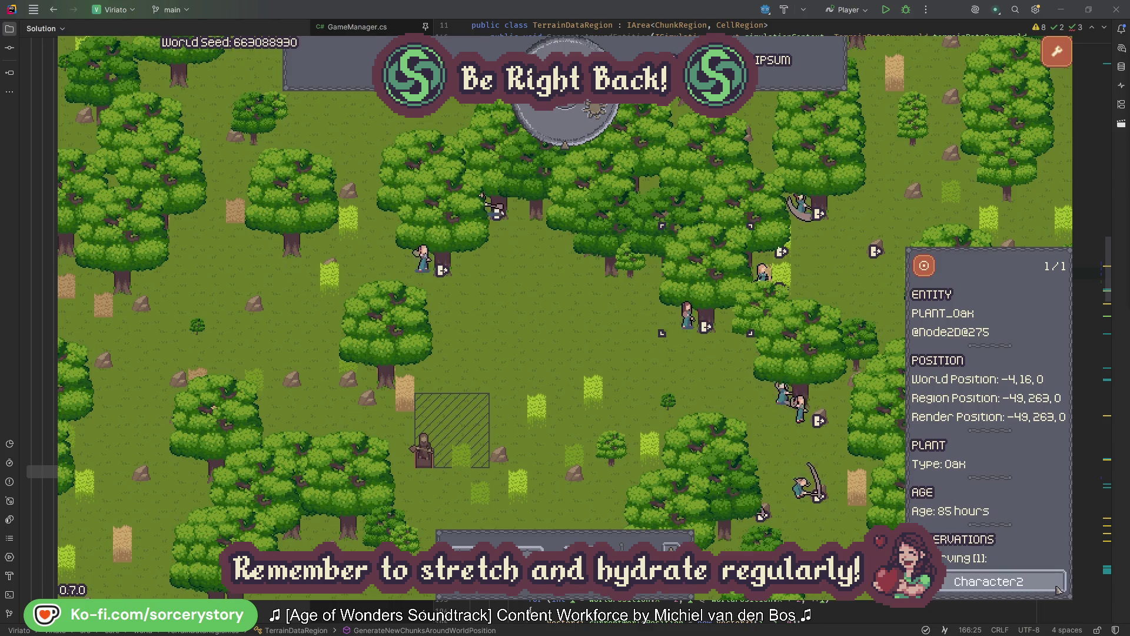
left_click(1058, 585)
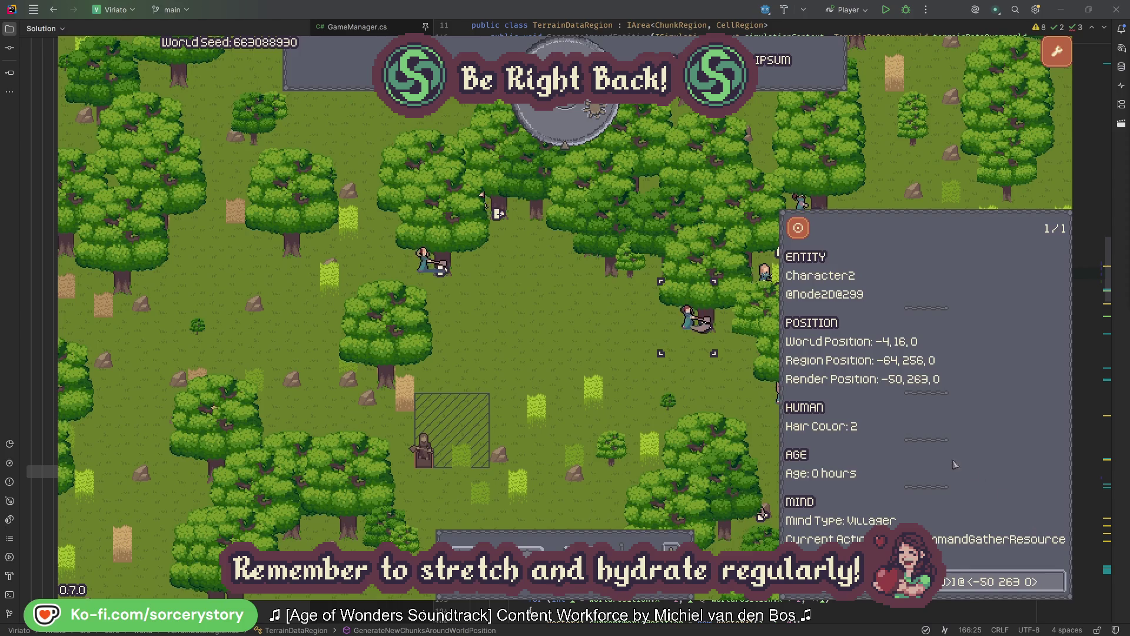
left_click(706, 391)
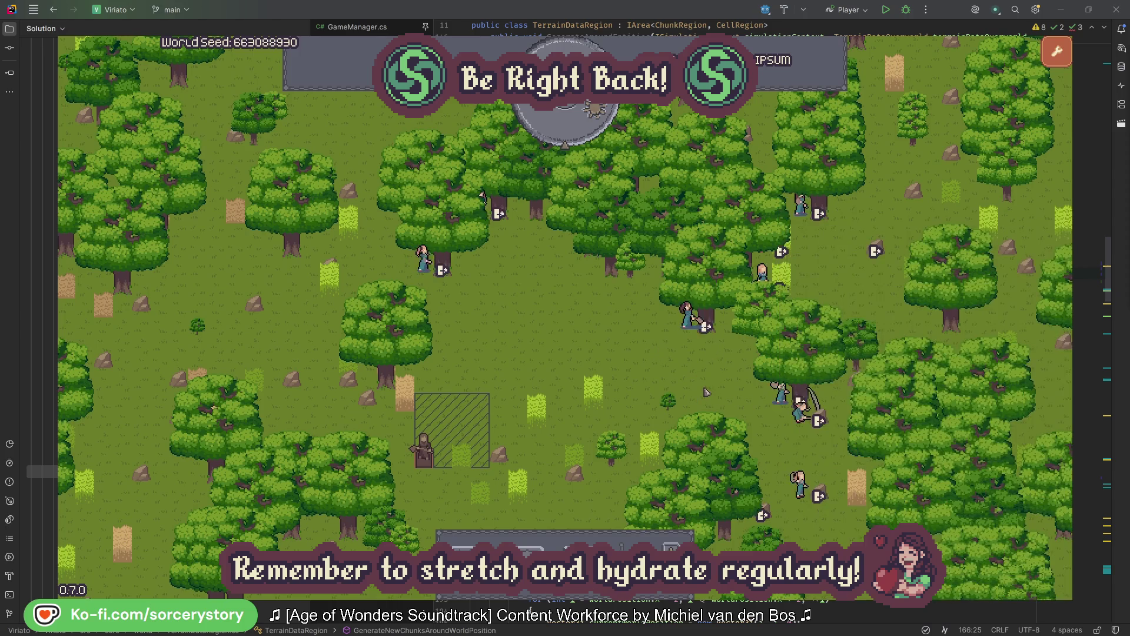
- Inspect Character0 and its oak tree, then deselect with Escape
left_click(435, 283)
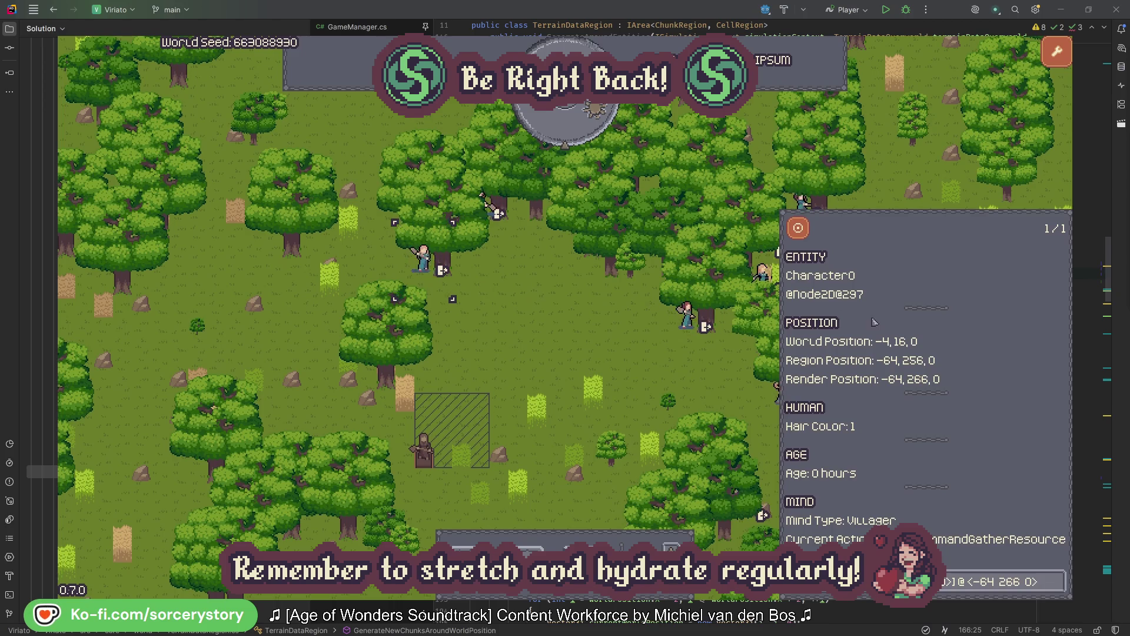
left_click(1058, 581)
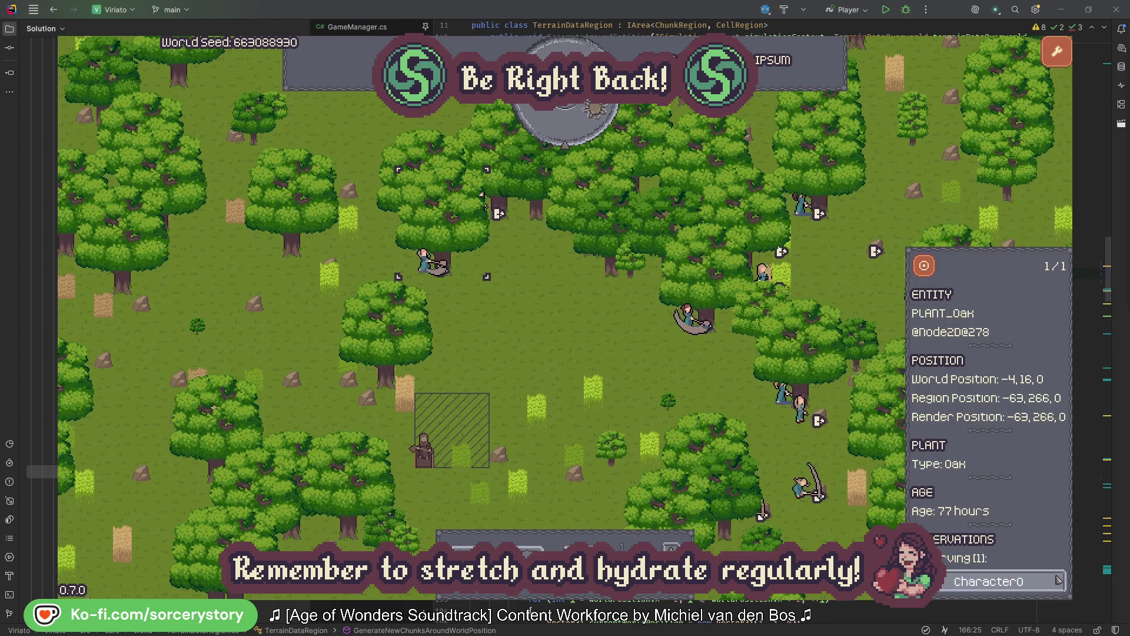
left_click(1057, 582)
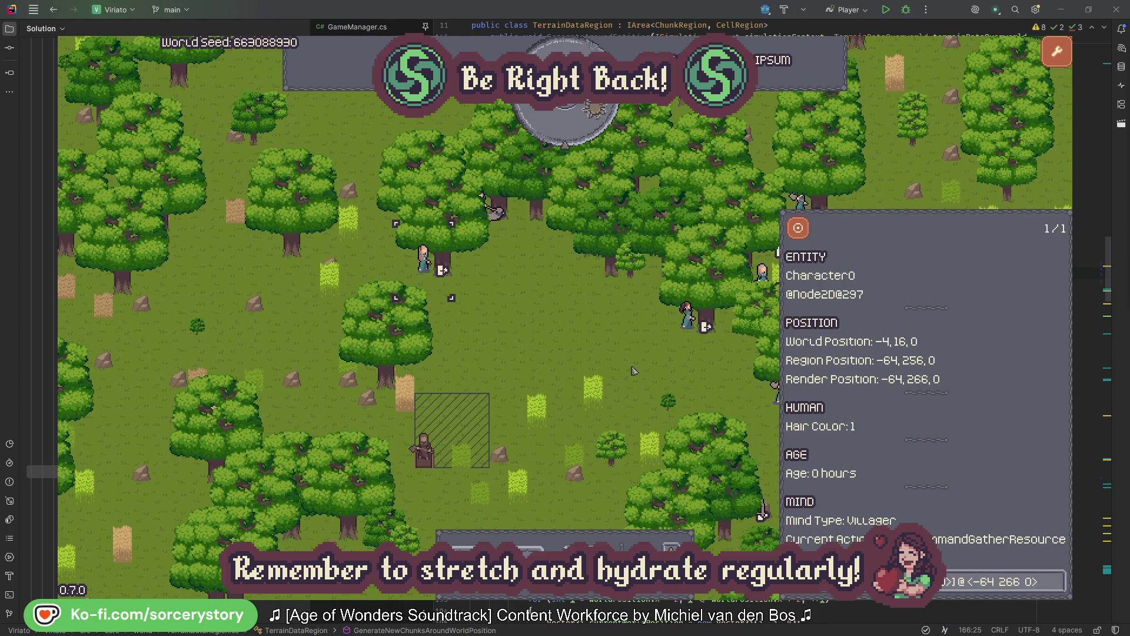
key("Escape")
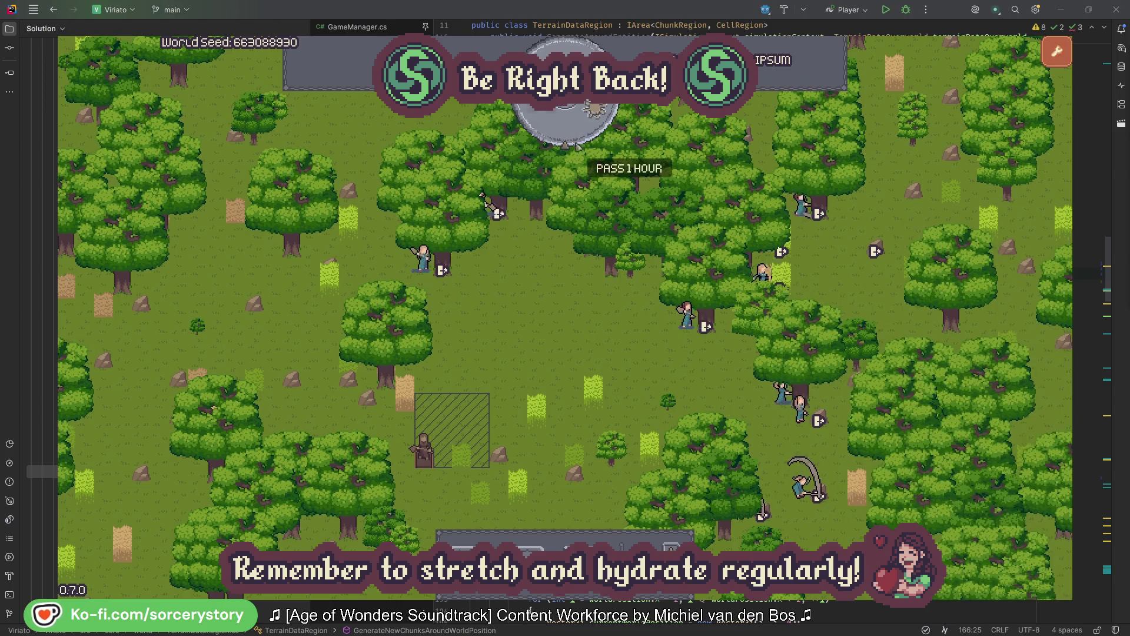
- Pass one hour to 09:00, then trace the wood pile to Character9, its 2 Herb pile, and wood target
left_click(573, 132)
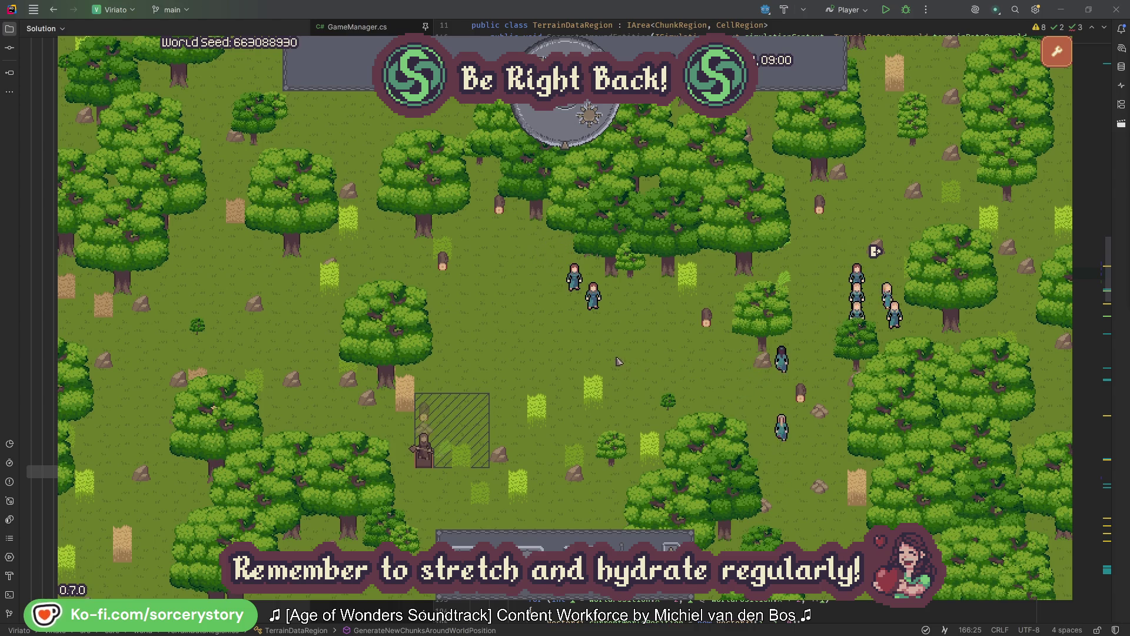
left_click(424, 411)
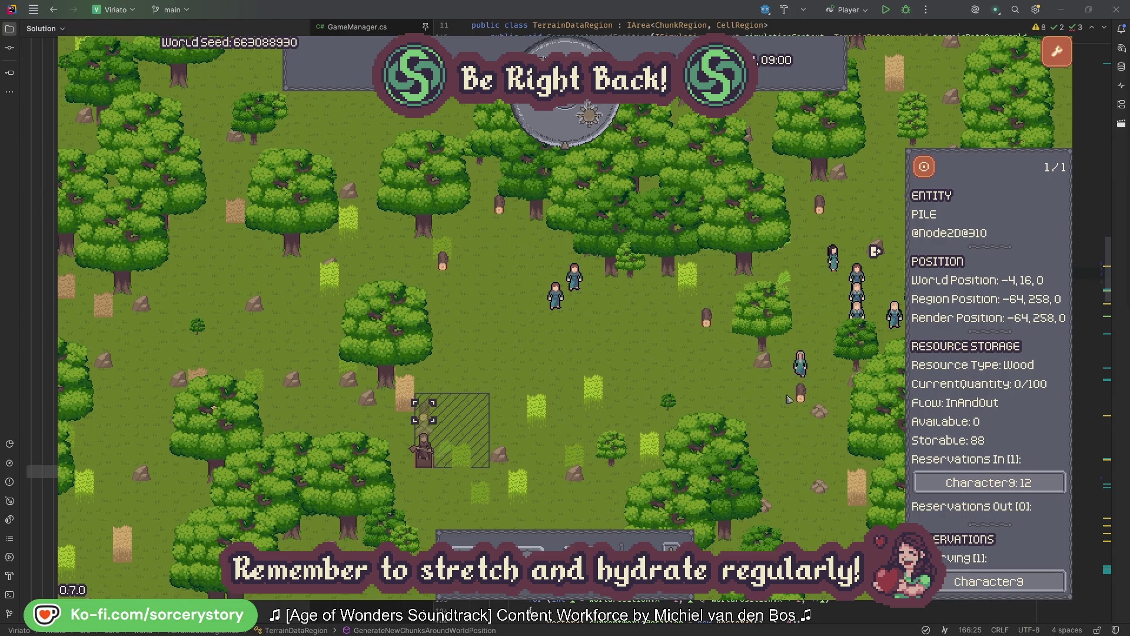
left_click(1039, 484)
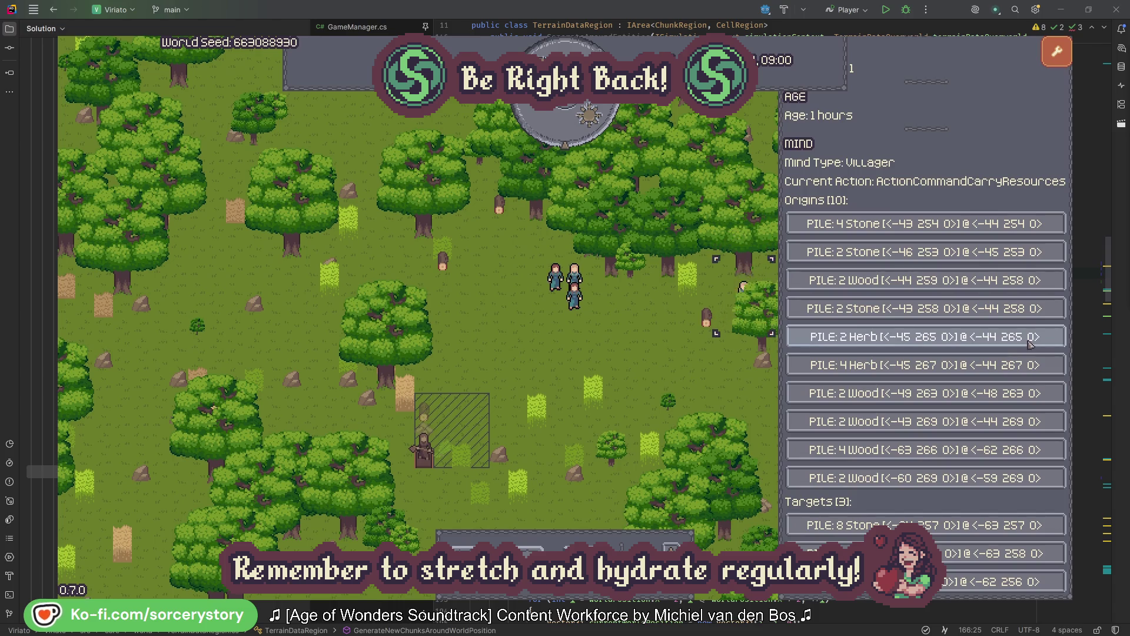
left_click(1028, 341)
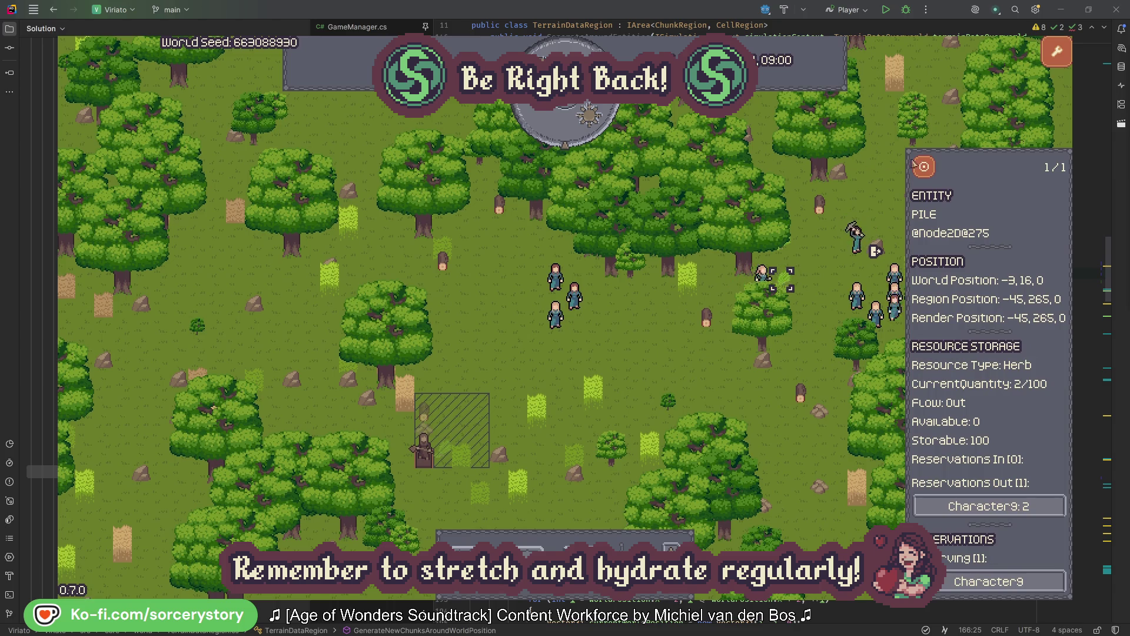
left_click(932, 173)
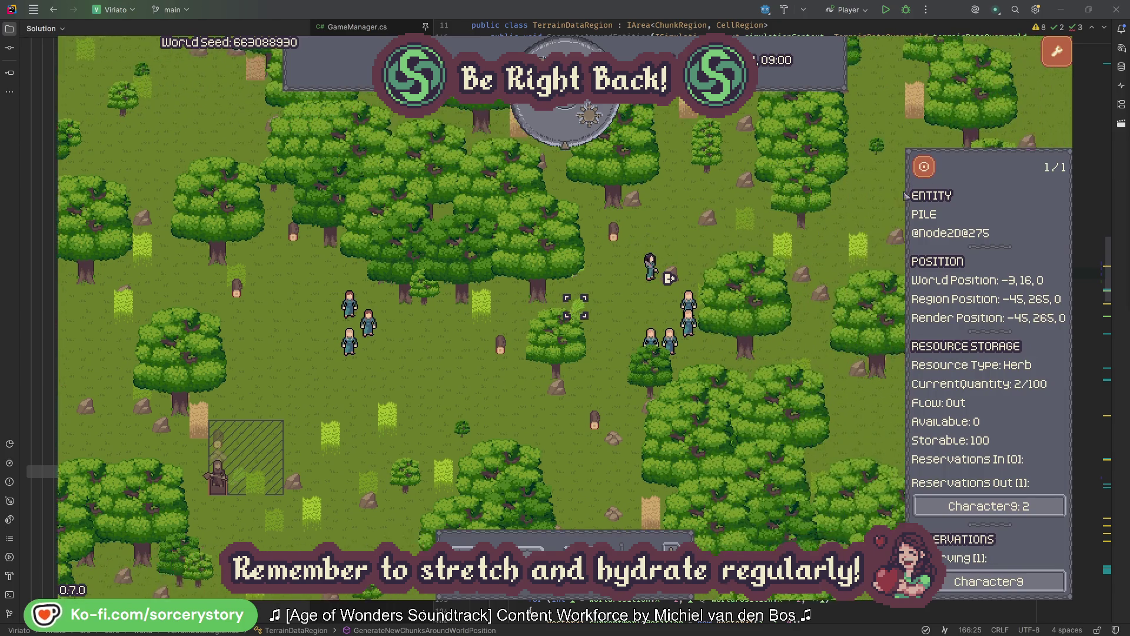
left_click(1027, 508)
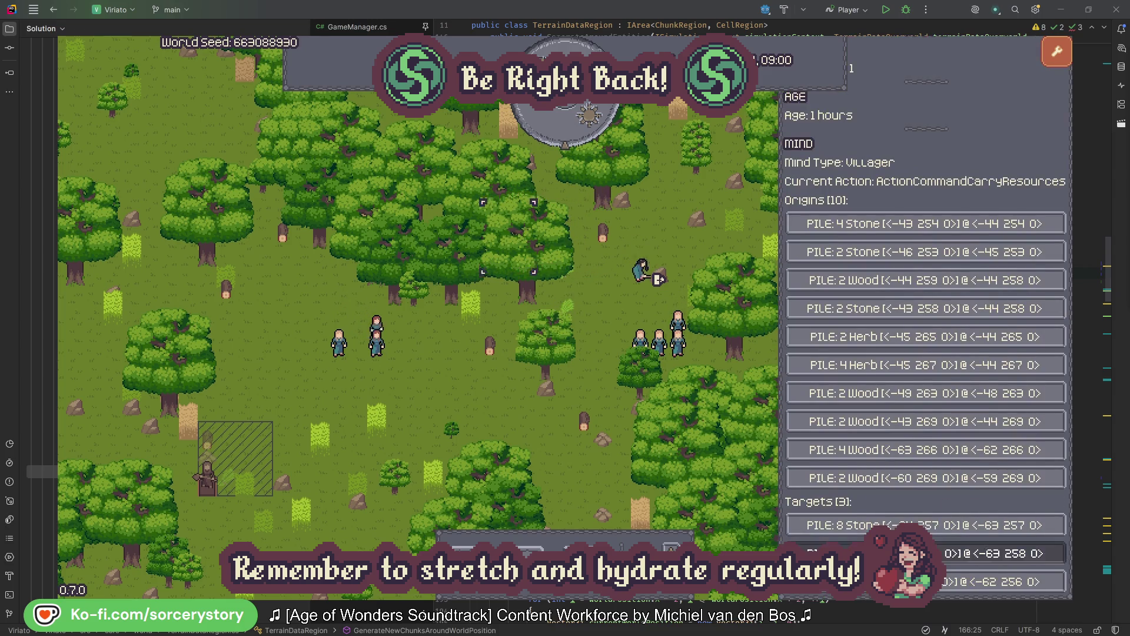
left_click(1001, 553)
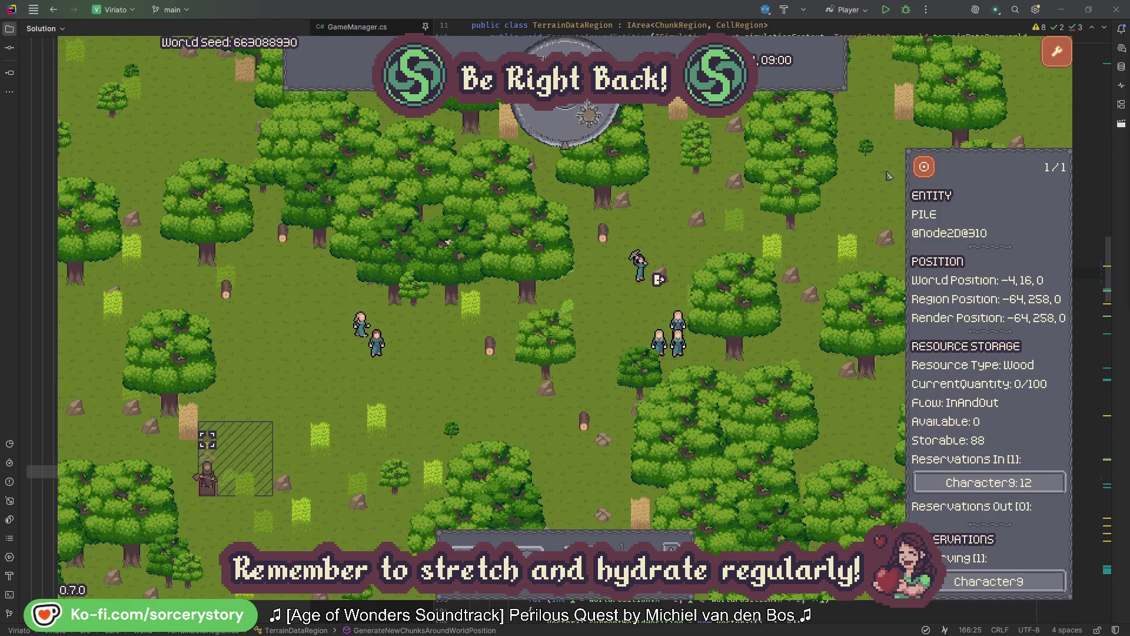